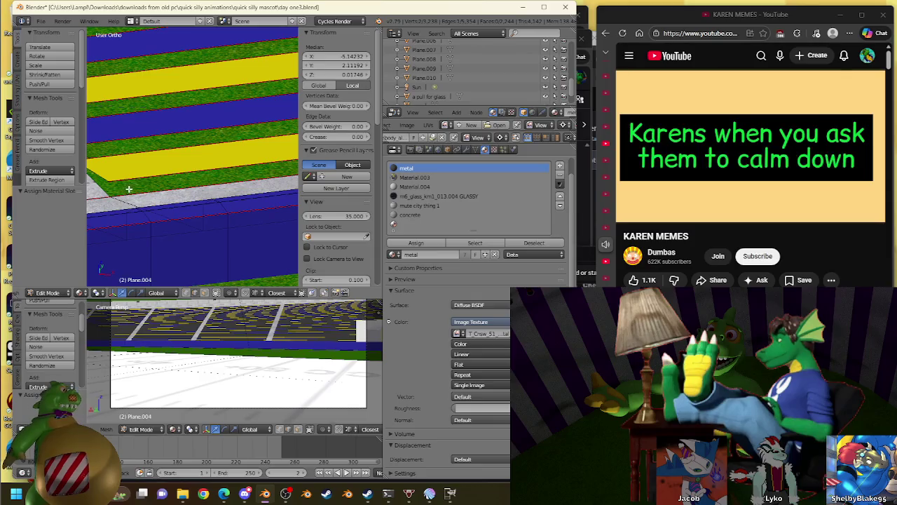
Orbit around Plane.004's striped stands, selecting a yellow seat face, to a close angled view of the steps
mouse_move(218, 163)
middle_mouse_down()
mouse_move(197, 195)
mouse_move(237, 180)
mouse_move(207, 185)
middle_mouse_up()
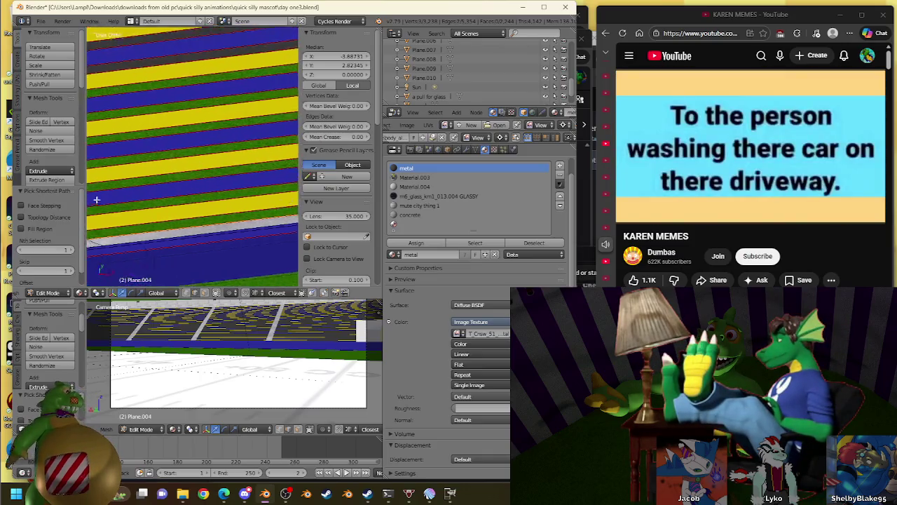
middle_click_drag(97, 199, 139, 185)
mouse_move(136, 246)
middle_mouse_down()
mouse_move(258, 181)
mouse_move(203, 238)
mouse_move(131, 260)
middle_mouse_up()
right_click(201, 241)
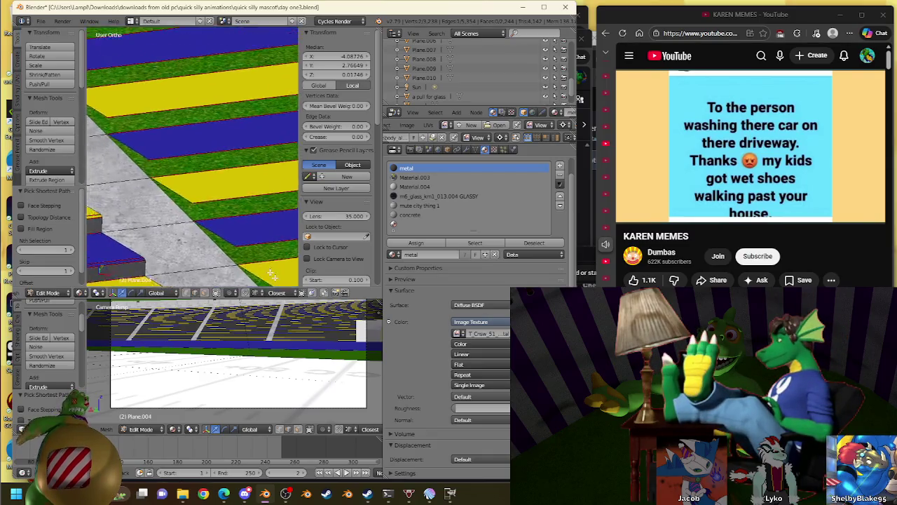
mouse_move(132, 260)
middle_mouse_down()
mouse_move(248, 254)
mouse_move(141, 28)
middle_mouse_up()
mouse_move(186, 118)
middle_mouse_down()
mouse_move(166, 176)
mouse_move(215, 155)
mouse_move(235, 189)
middle_mouse_up()
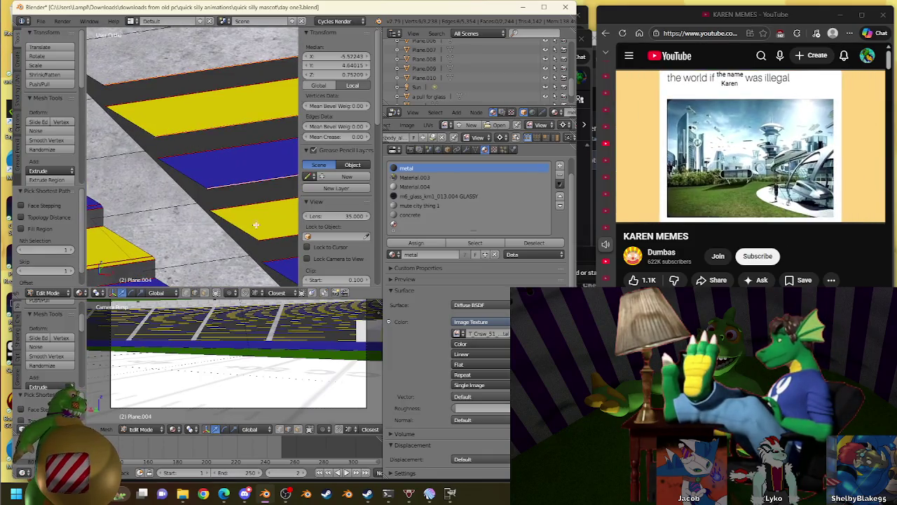
Switch to orthographic view and pan down the stand to add the next step edge to the selection
key("KP_5")
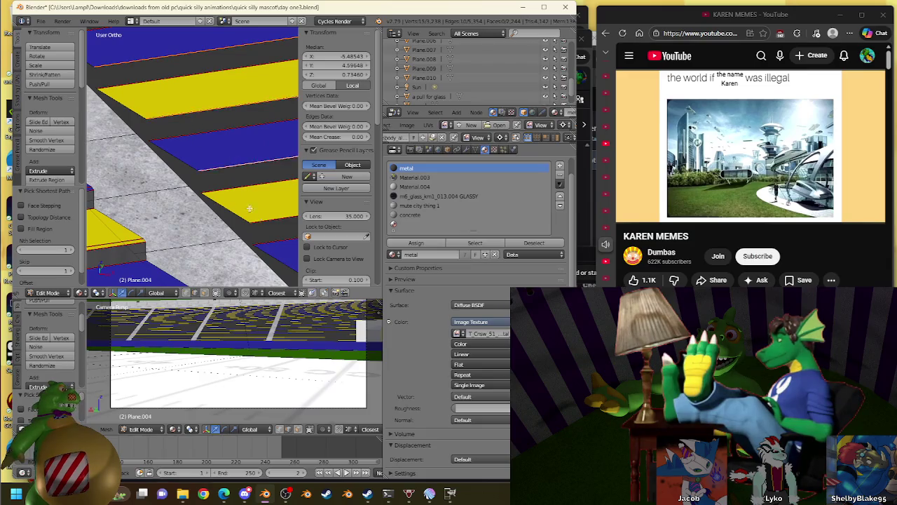
middle_click_drag(249, 208, 188, 188)
middle_click_drag(233, 228, 157, 134)
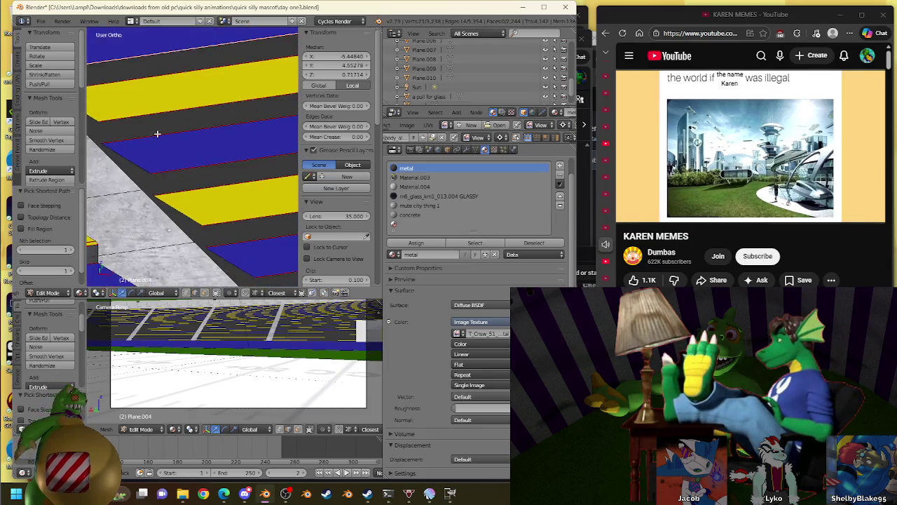
middle_click_drag(237, 230, 181, 140)
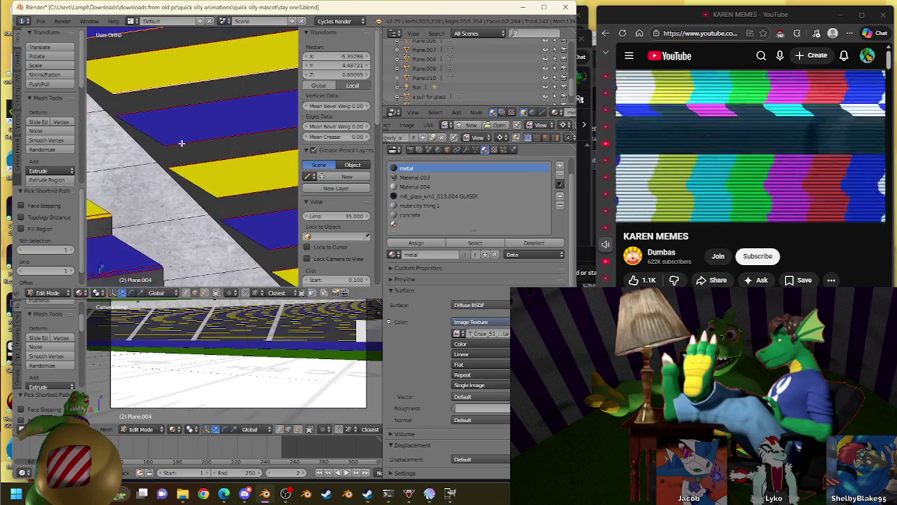
middle_click_drag(227, 176, 185, 131)
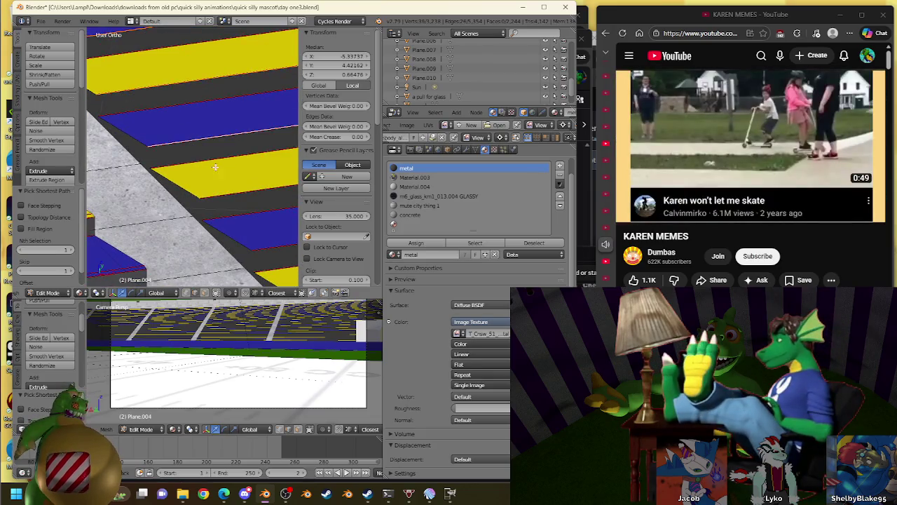
middle_click_drag(240, 204, 88, 85)
right_click(160, 129)
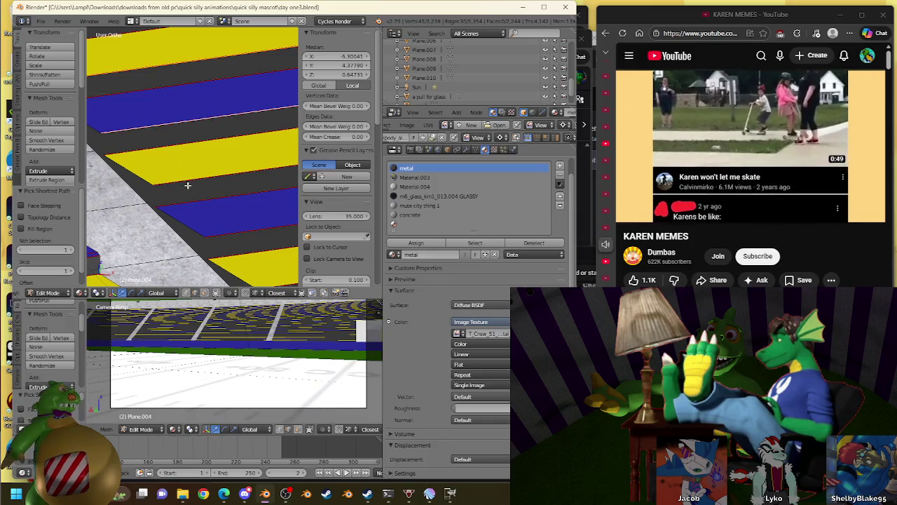
Pan down through the alternating yellow and blue rows, then pull back to view the whole stand
middle_click_drag(257, 220, 246, 167)
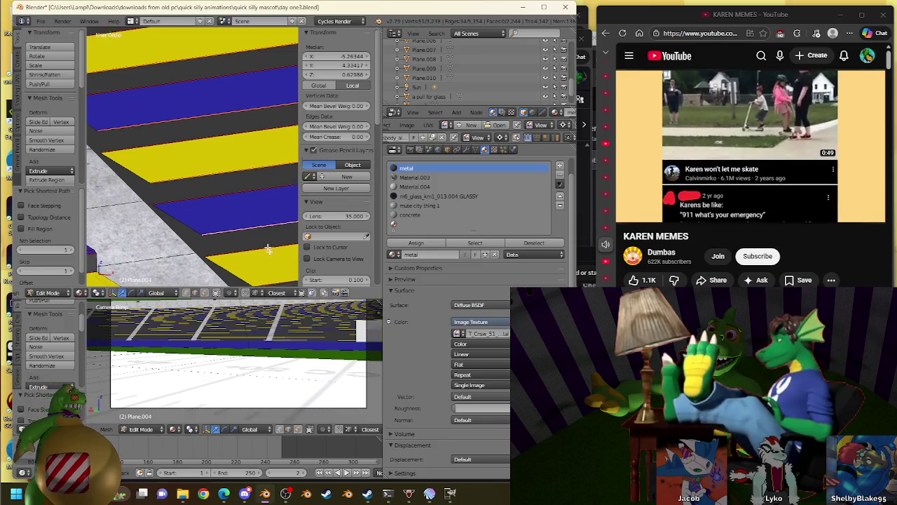
middle_click_drag(247, 199, 188, 125)
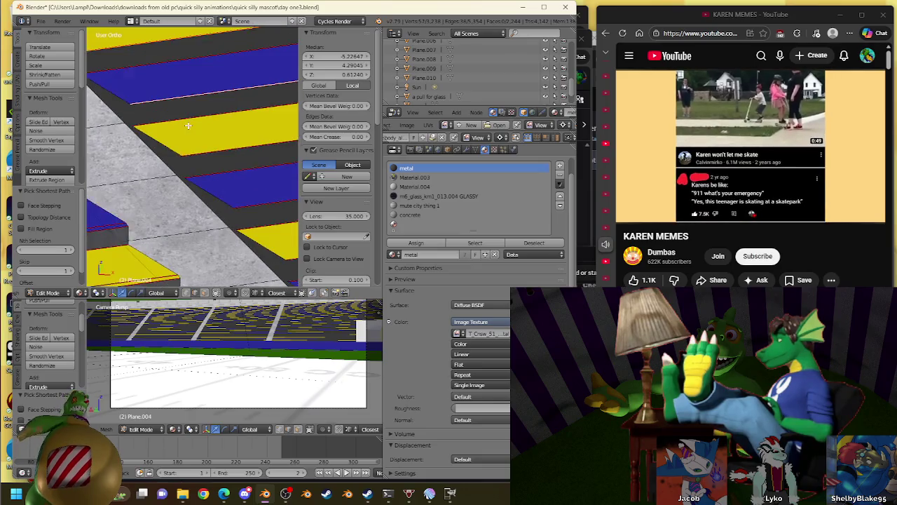
middle_click_drag(247, 197, 215, 126)
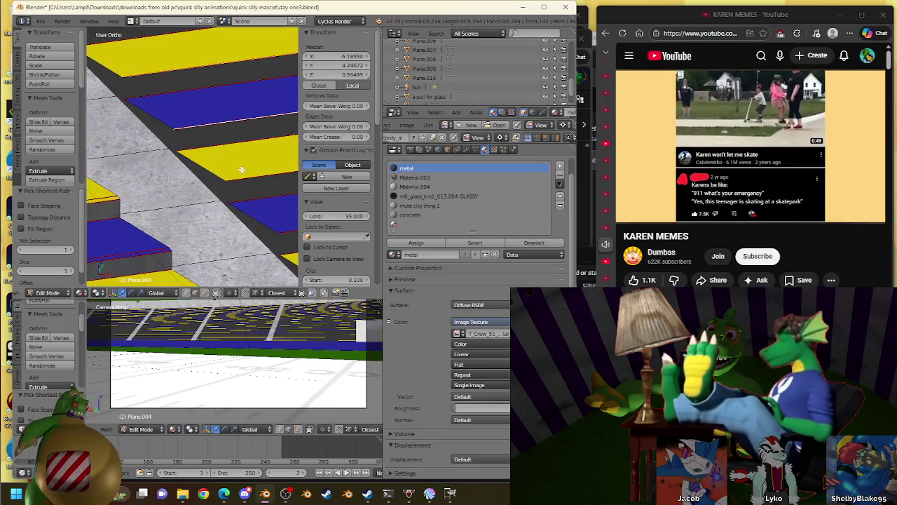
middle_click_drag(241, 166, 183, 110)
middle_click_drag(220, 158, 217, 134)
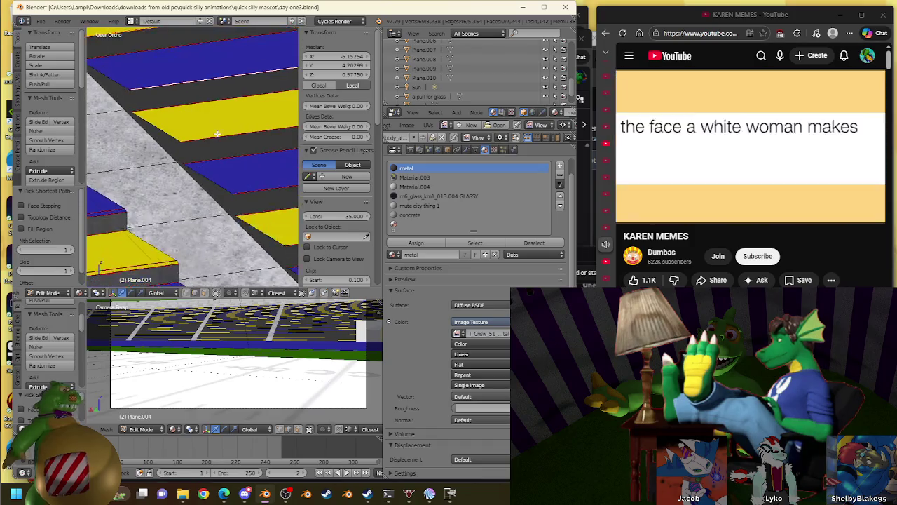
middle_click_drag(264, 185, 186, 133)
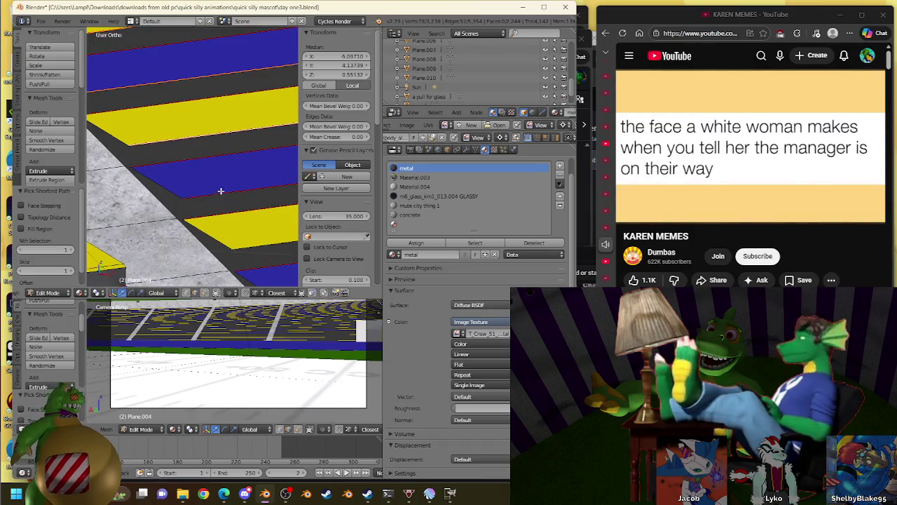
middle_click_drag(233, 202, 195, 157)
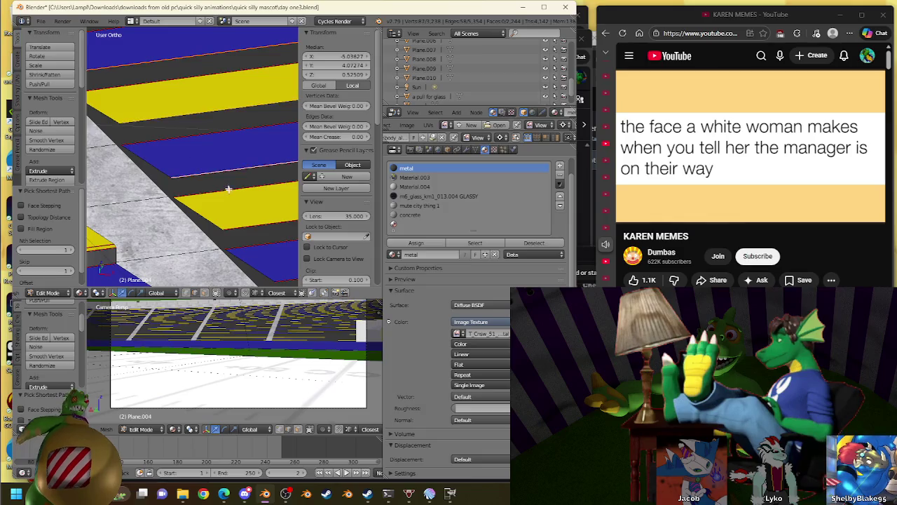
middle_click_drag(228, 189, 192, 141)
mouse_move(190, 176)
middle_mouse_down()
mouse_move(197, 134)
mouse_move(178, 154)
middle_mouse_up()
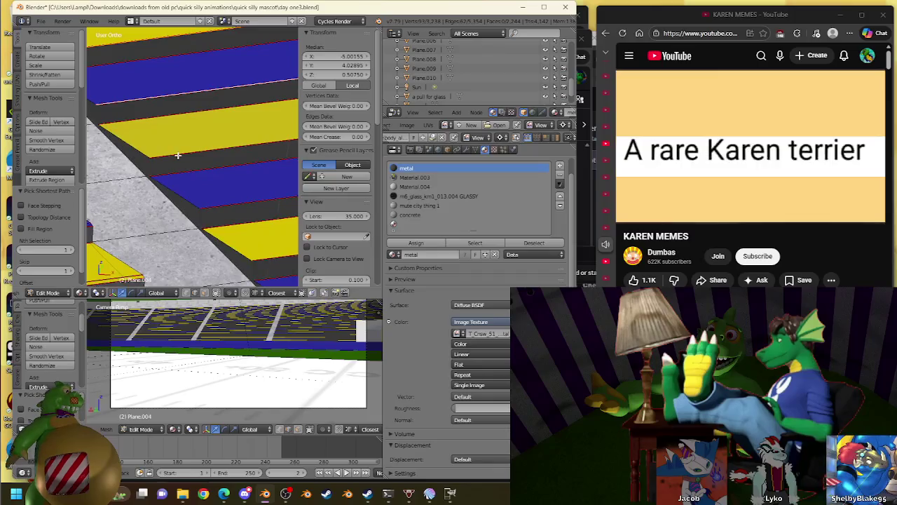
middle_click_drag(269, 238, 182, 163)
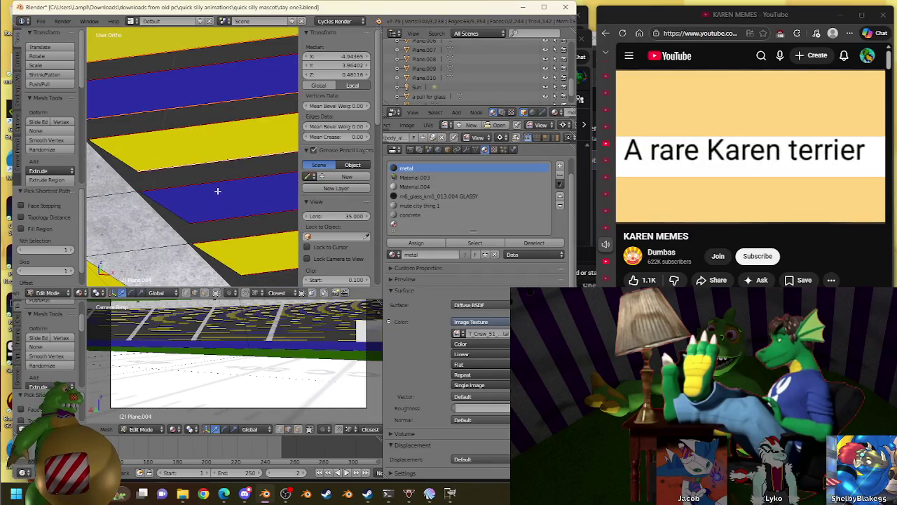
middle_click_drag(226, 211, 164, 150)
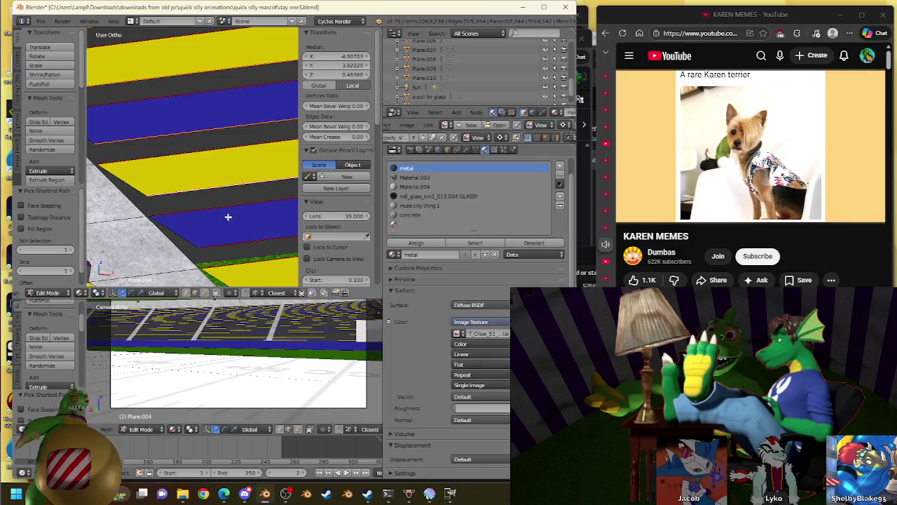
middle_click_drag(228, 217, 172, 173)
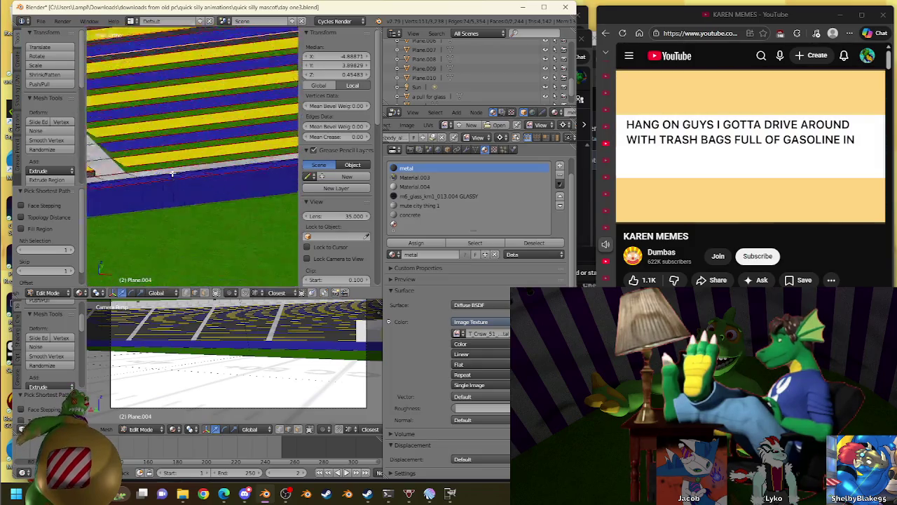
Zoom in and orbit down to the lowest yellow seating row beside the grass field
scroll(172, 174, "up", 3)
scroll(162, 189, "up", 2)
mouse_move(150, 208)
middle_mouse_down()
mouse_move(153, 216)
mouse_move(231, 176)
mouse_move(221, 204)
mouse_move(277, 201)
mouse_move(218, 183)
middle_mouse_up()
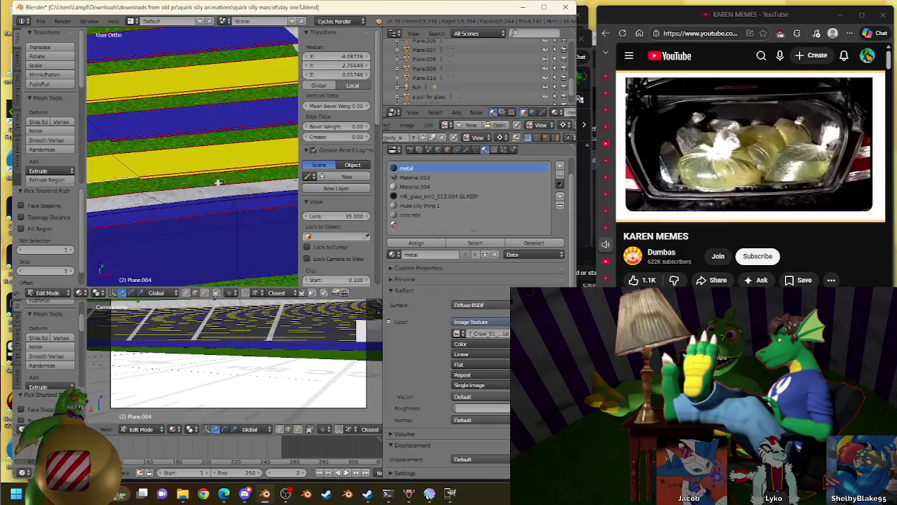
middle_click_drag(107, 180, 162, 161)
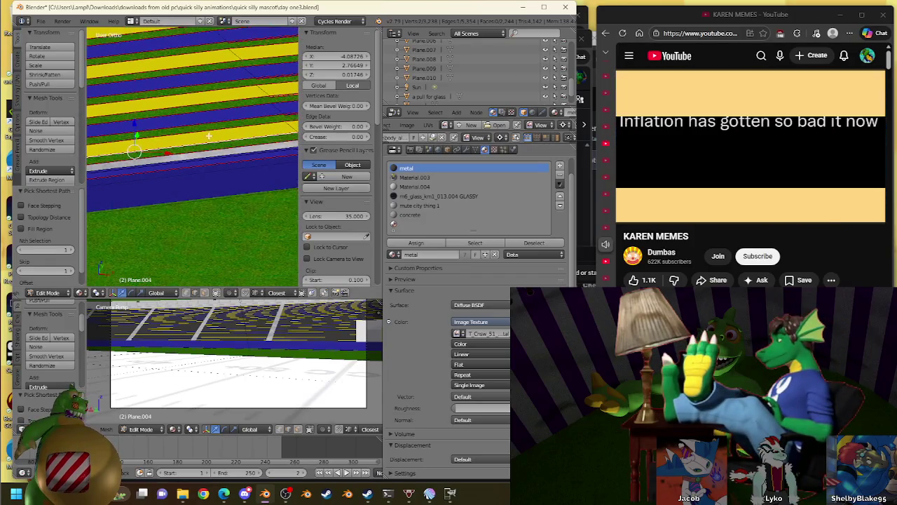
mouse_move(209, 135)
middle_mouse_down()
mouse_move(224, 129)
mouse_move(228, 112)
middle_mouse_up()
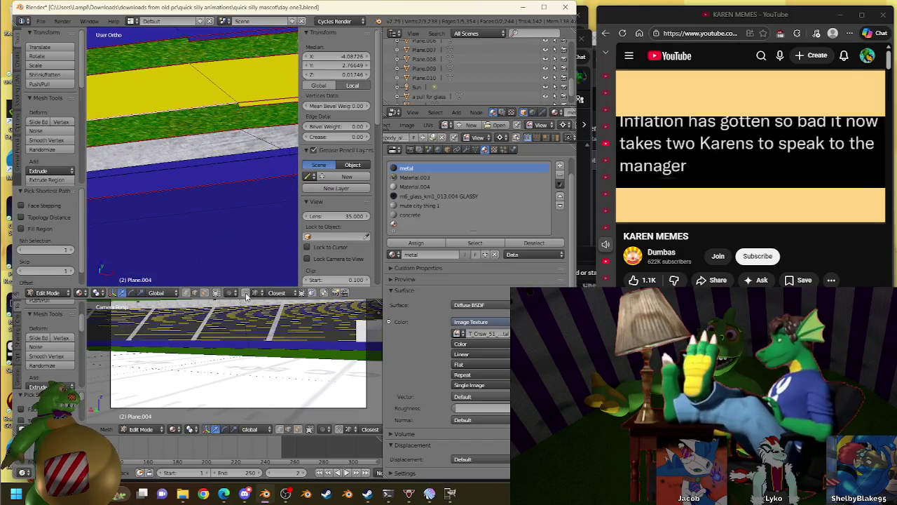
left_click(241, 110)
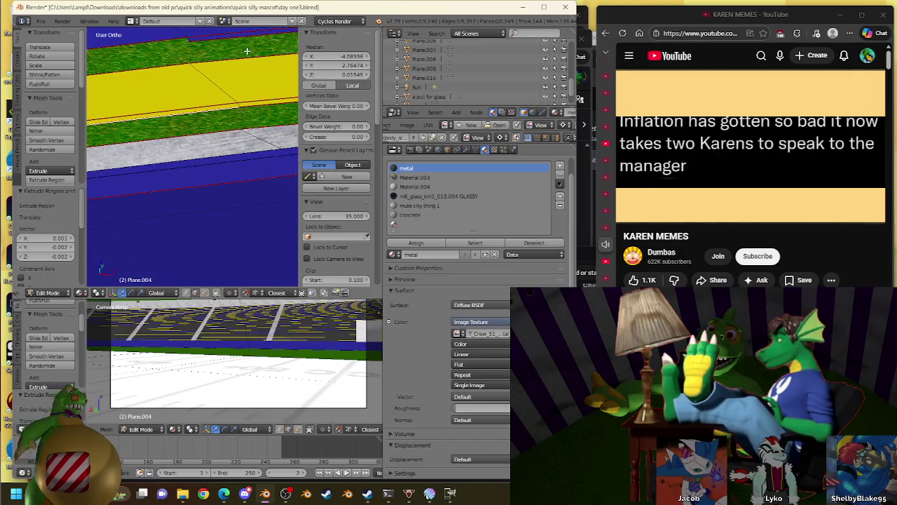
middle_click_drag(247, 52, 262, 78)
key("a")
key("w")
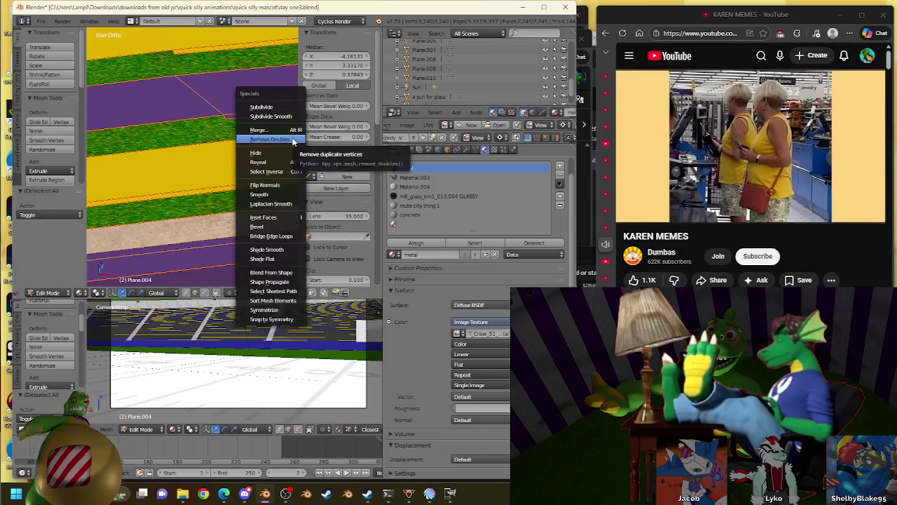
left_click(293, 141)
key("a")
mouse_move(202, 106)
middle_mouse_down()
mouse_move(103, 132)
mouse_move(180, 130)
mouse_move(217, 144)
mouse_move(161, 161)
mouse_move(211, 162)
middle_mouse_up()
scroll(196, 156, "up", 3)
scroll(201, 157, "up", 2)
scroll(230, 119, "up", 2)
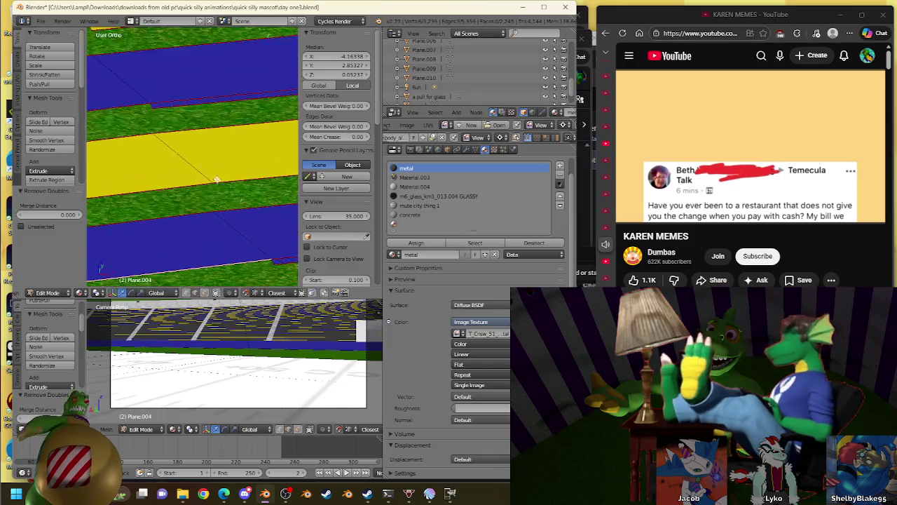
scroll(238, 162, "up", 2)
scroll(246, 209, "down", 2)
Select the first four seating step edges while panning along the rows
mouse_move(252, 194)
middle_mouse_down()
mouse_move(195, 150)
mouse_move(197, 179)
middle_mouse_up()
scroll(197, 180, "up", 1)
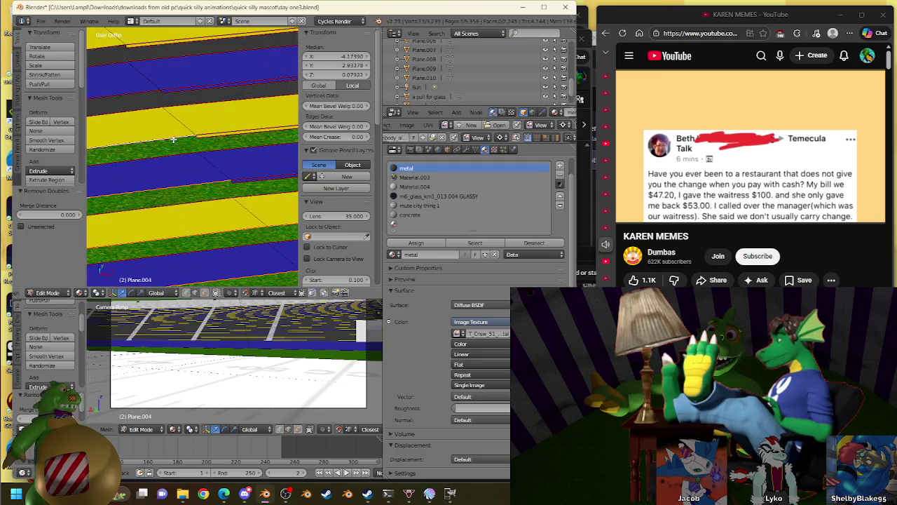
right_click(172, 147)
middle_click_drag(147, 98, 215, 186)
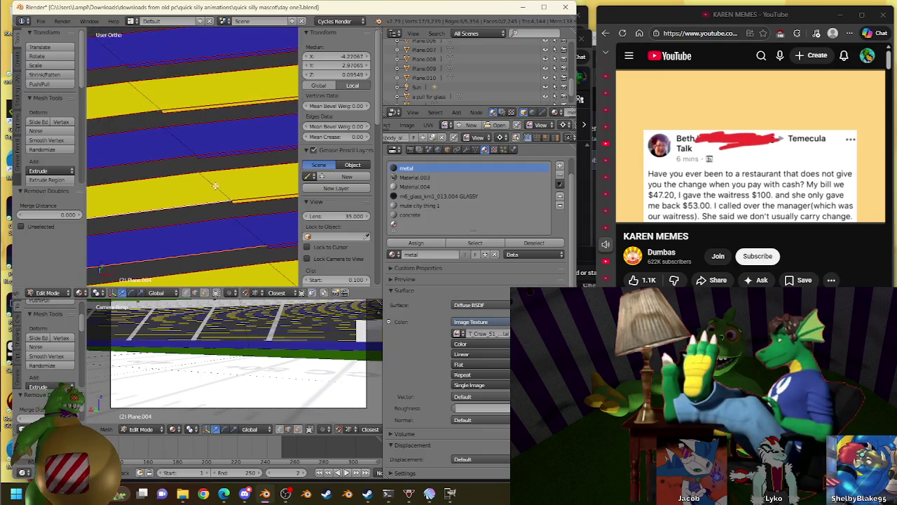
middle_click_drag(134, 109, 228, 176)
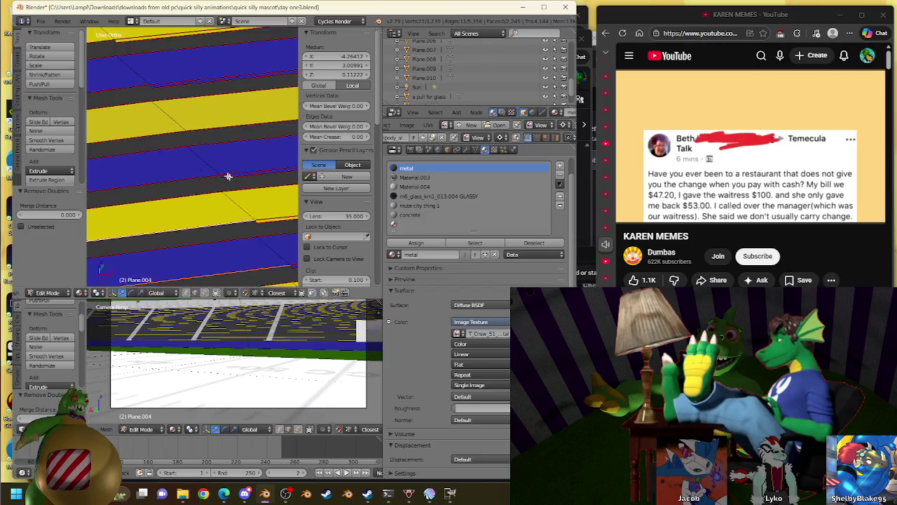
middle_click_drag(155, 119, 172, 170)
right_click(171, 169)
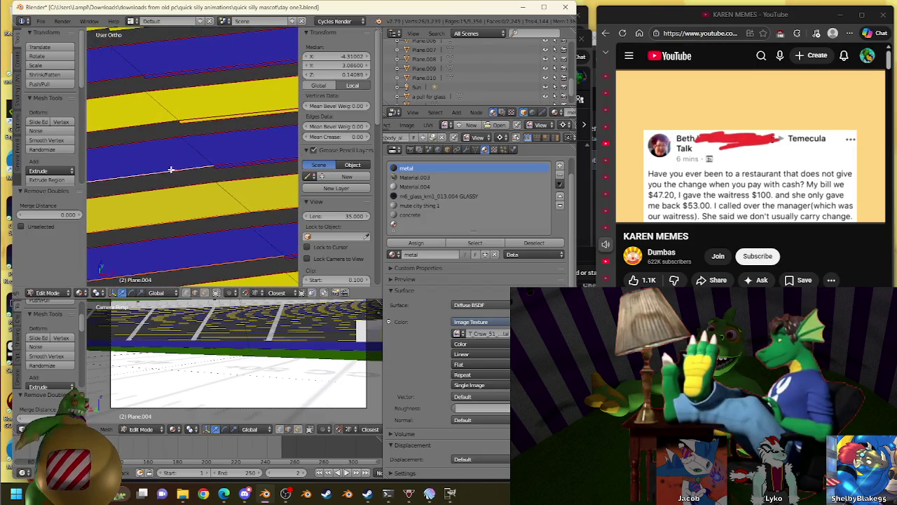
middle_click_drag(156, 93, 182, 160)
right_click(152, 118)
middle_click_drag(152, 118, 178, 169)
middle_click_drag(152, 116, 176, 166)
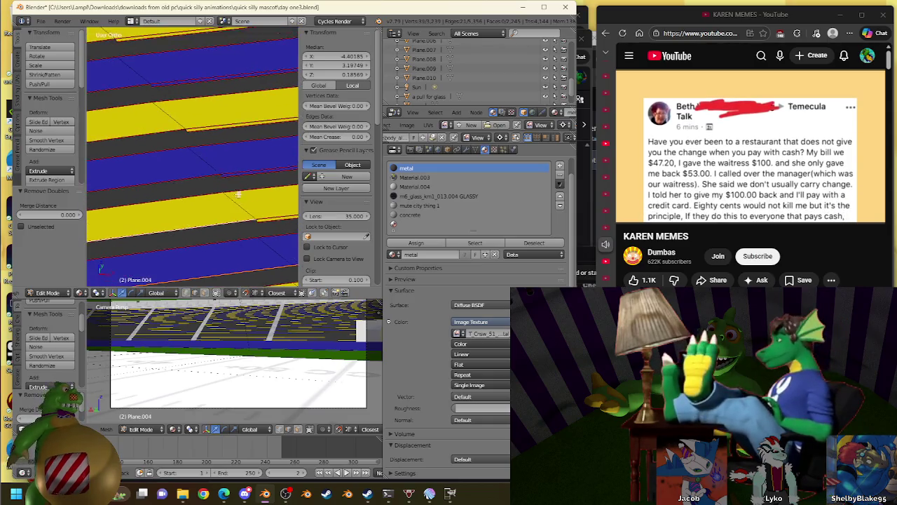
right_click(148, 105)
Add seven more step edges up the stand, ending at the top edge by the grey concrete
middle_click_drag(147, 105, 189, 180)
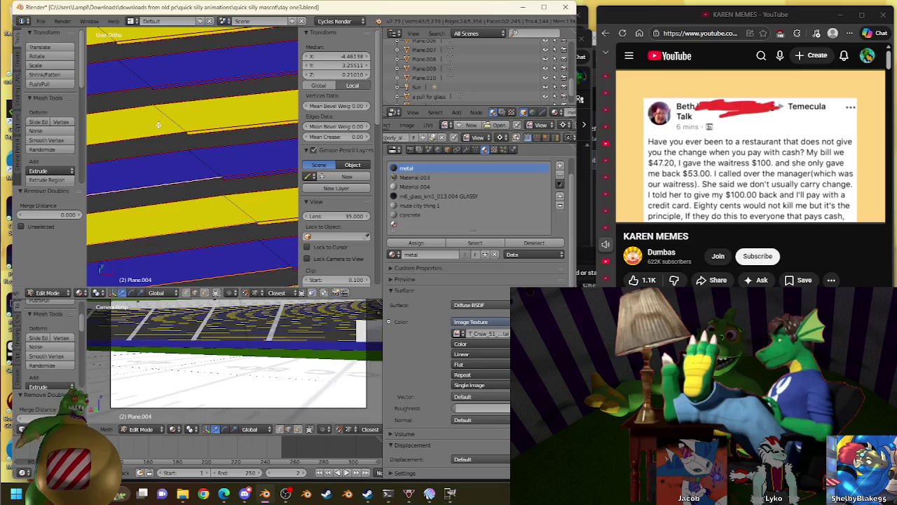
middle_click_drag(160, 108, 232, 150)
right_click(182, 84)
middle_click_drag(182, 84, 225, 215)
right_click(197, 149)
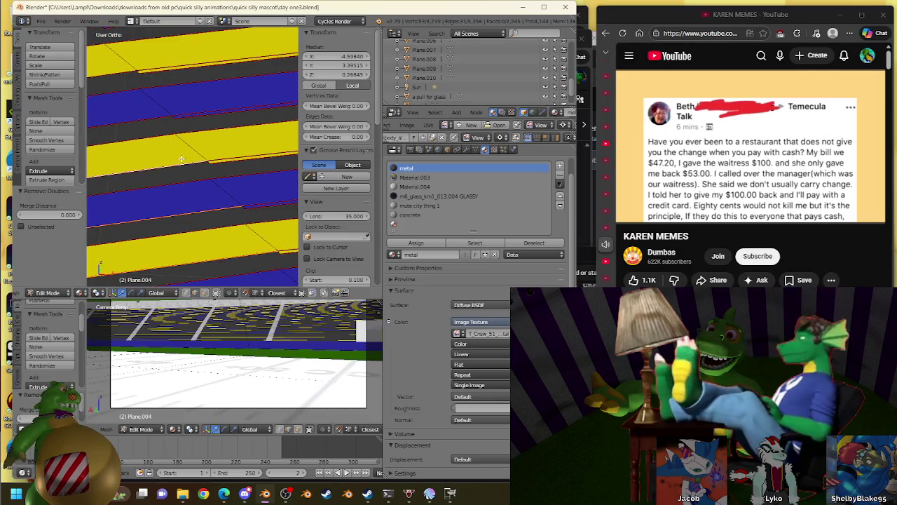
right_click(154, 114)
middle_click_drag(102, 64, 272, 249)
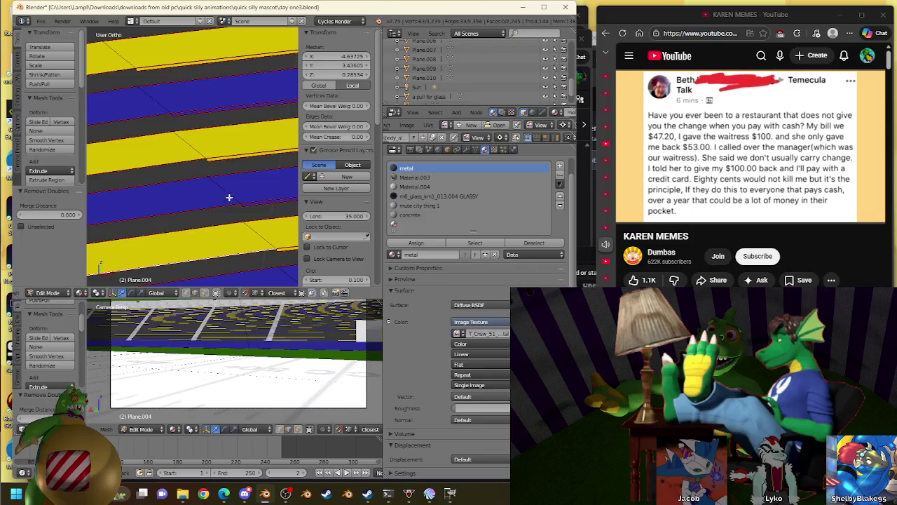
right_click(155, 119)
middle_click_drag(148, 94, 176, 133)
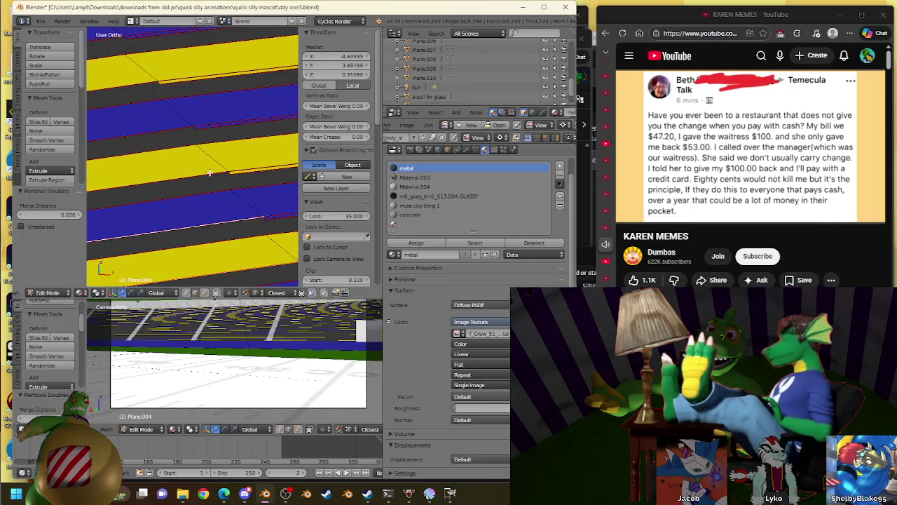
right_click(250, 174)
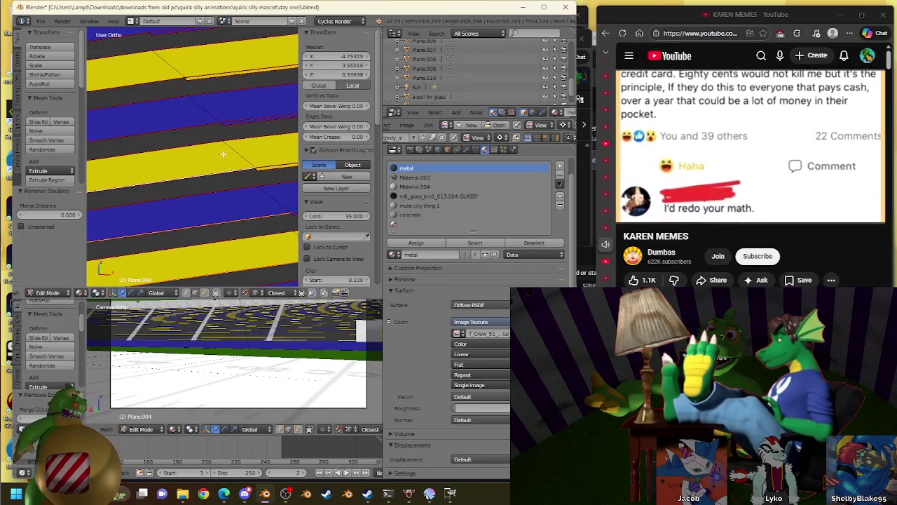
middle_click_drag(183, 120, 202, 172)
right_click(202, 172)
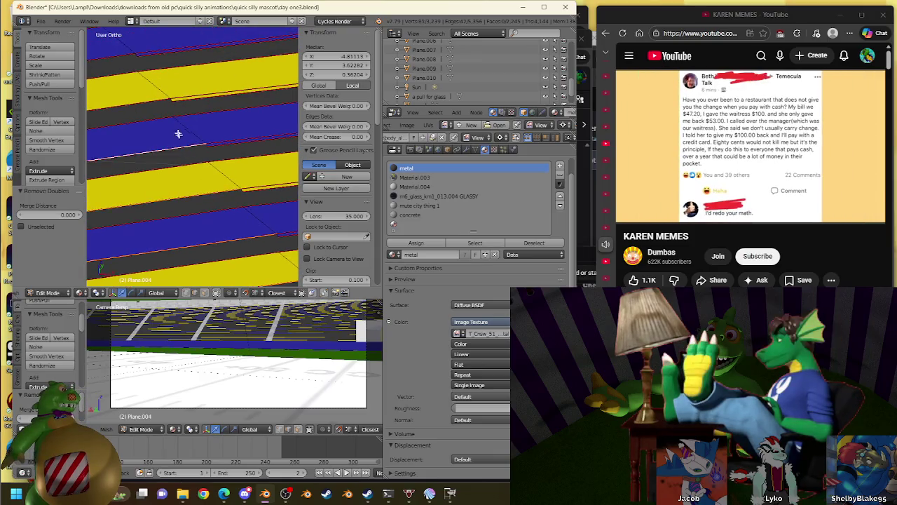
middle_click_drag(144, 83, 232, 163)
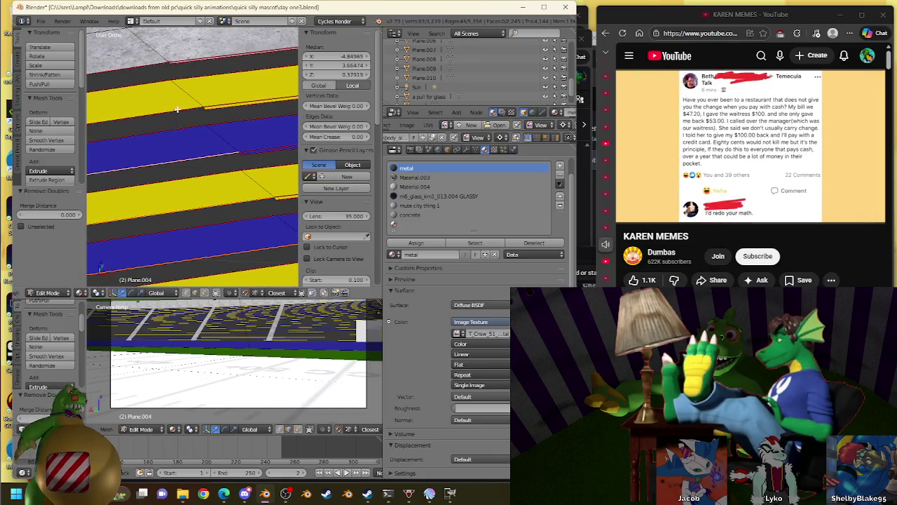
right_click(151, 59)
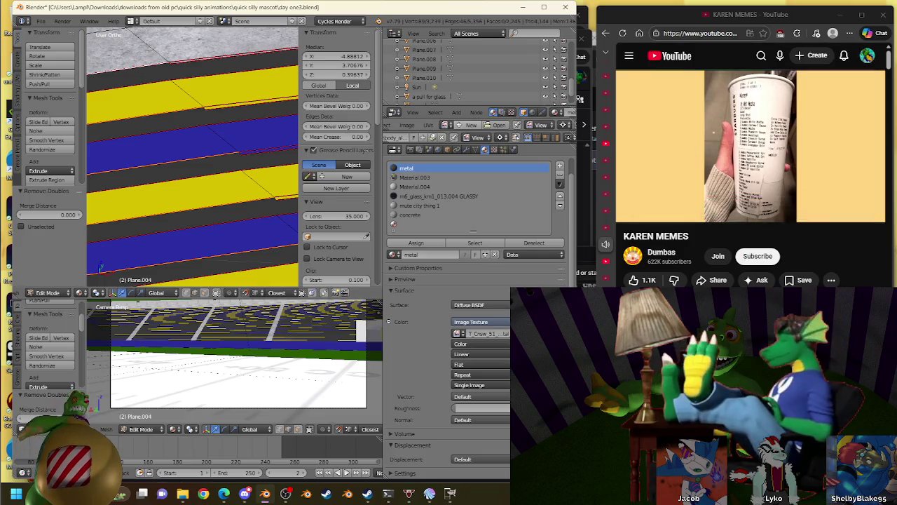
Extrude the selected step edges into new faces and move the new geometry into place
key("alt+Tab")
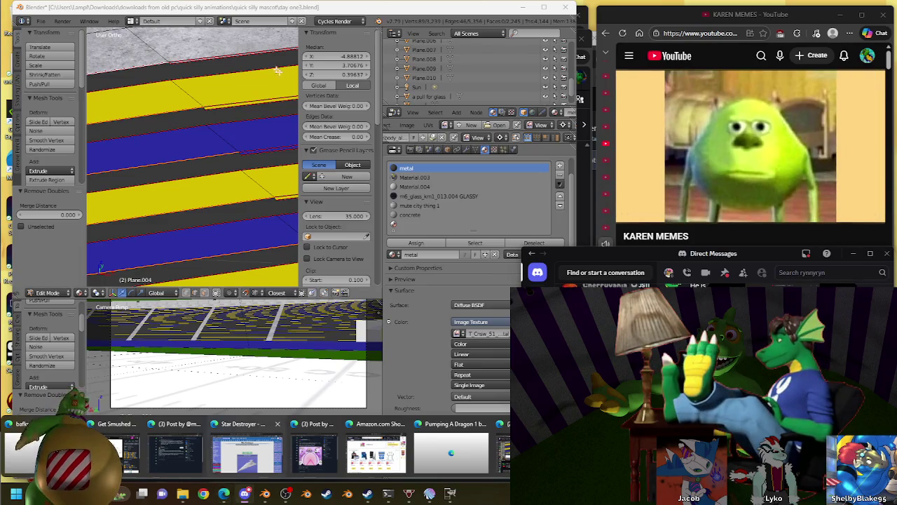
mouse_move(195, 94)
middle_mouse_down("shift")
mouse_move(220, 203)
mouse_move(197, 110)
mouse_move(212, 91)
middle_mouse_up("shift")
key("e")
left_click(243, 126)
mouse_move(242, 132)
middle_mouse_down()
mouse_move(197, 121)
mouse_move(217, 196)
mouse_move(244, 226)
middle_mouse_up()
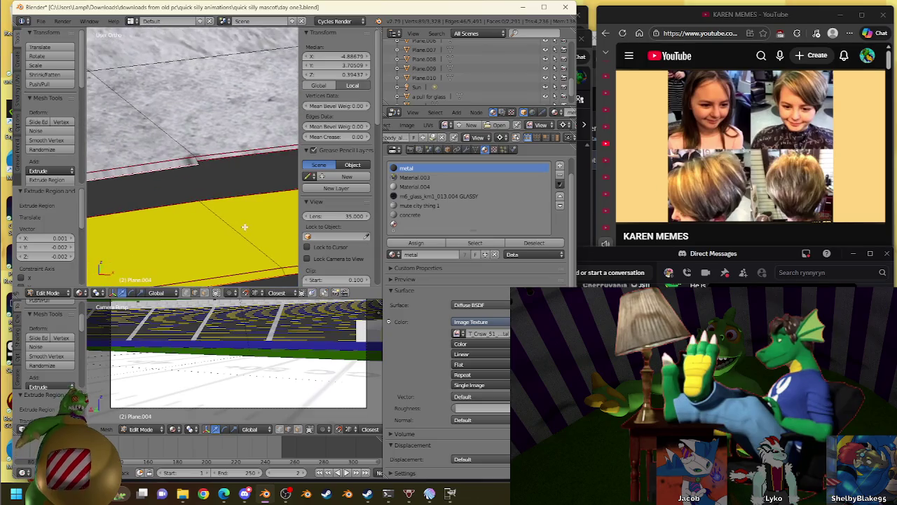
scroll(245, 226, "up", 2)
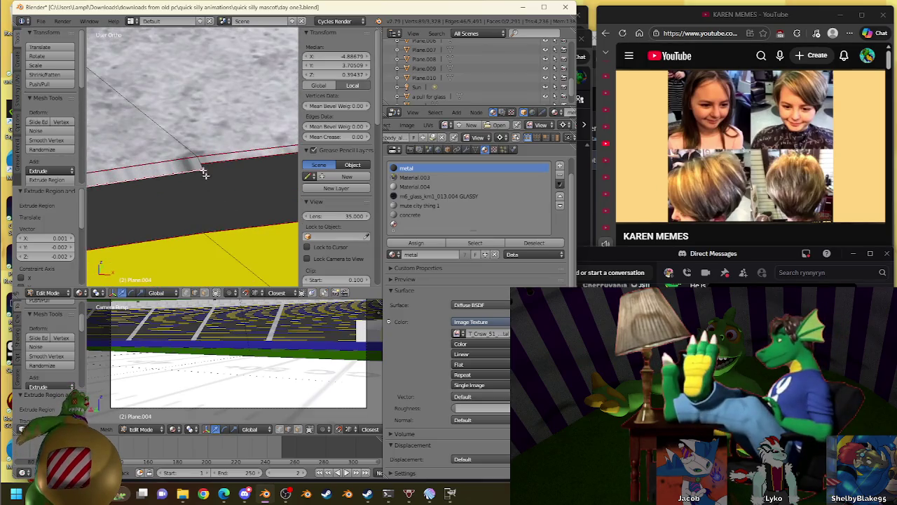
key("g")
left_click(200, 165)
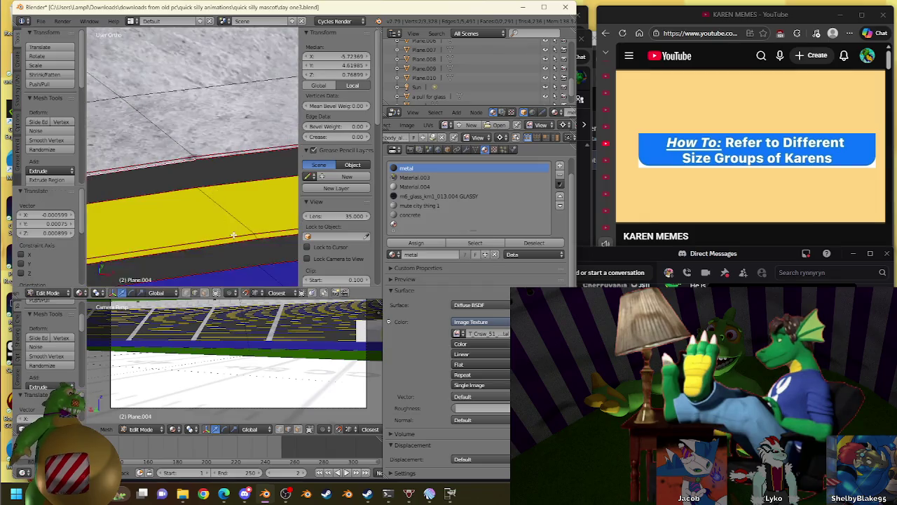
Select the whole seating mesh and remove its 40 duplicate vertices
middle_click_drag(234, 236, 185, 100)
scroll(235, 155, "down", 2)
key("a")
key("w")
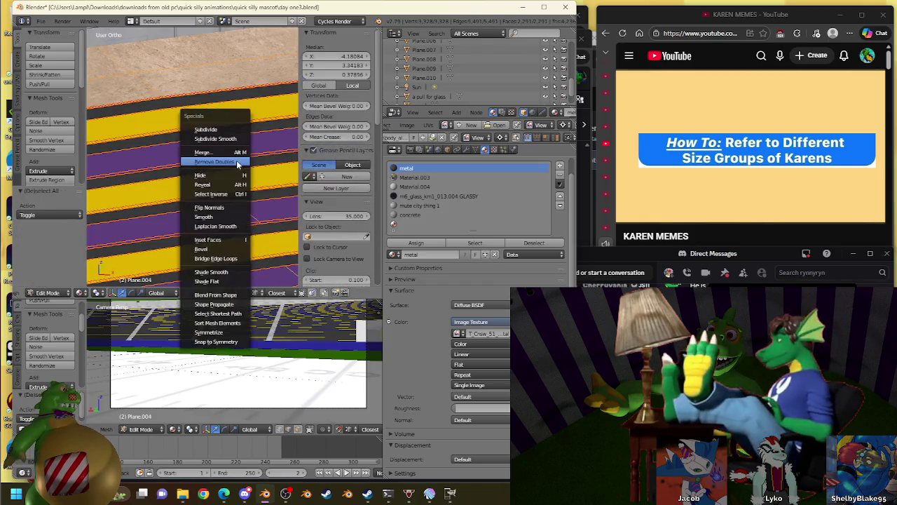
left_click(237, 162)
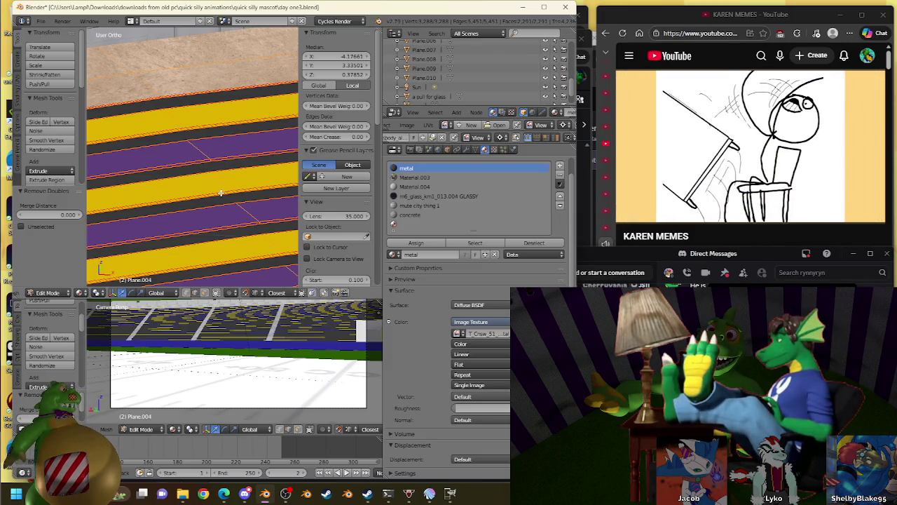
Select the edge path along the lowest seating row and merge its duplicate vertices
scroll(221, 195, "down", 3)
scroll(218, 211, "down", 2)
scroll(216, 203, "down", 2)
scroll(216, 203, "up", 2)
scroll(204, 196, "up", 2)
scroll(196, 189, "up", 2)
scroll(186, 184, "up", 1)
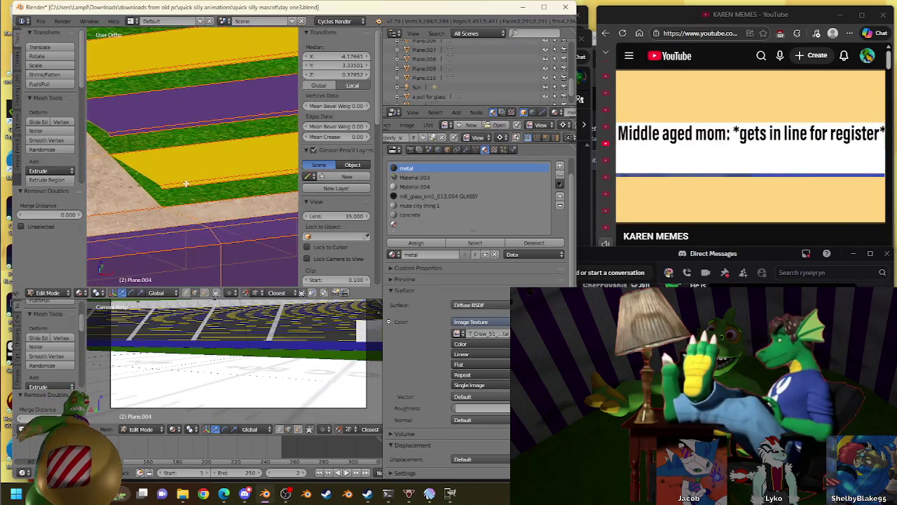
middle_click_drag(186, 183, 179, 155)
right_click(179, 156)
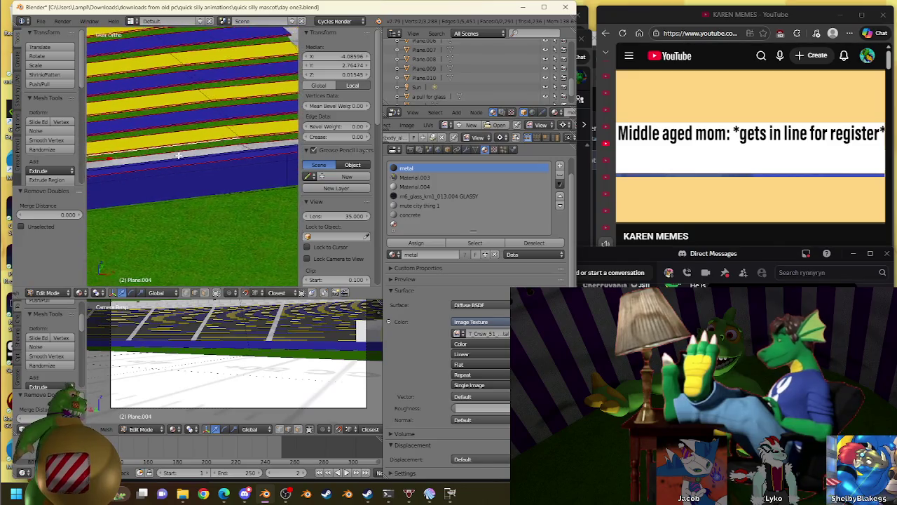
scroll(182, 151, "up", 2)
scroll(192, 176, "up", 2)
right_click(208, 186, "ctrl")
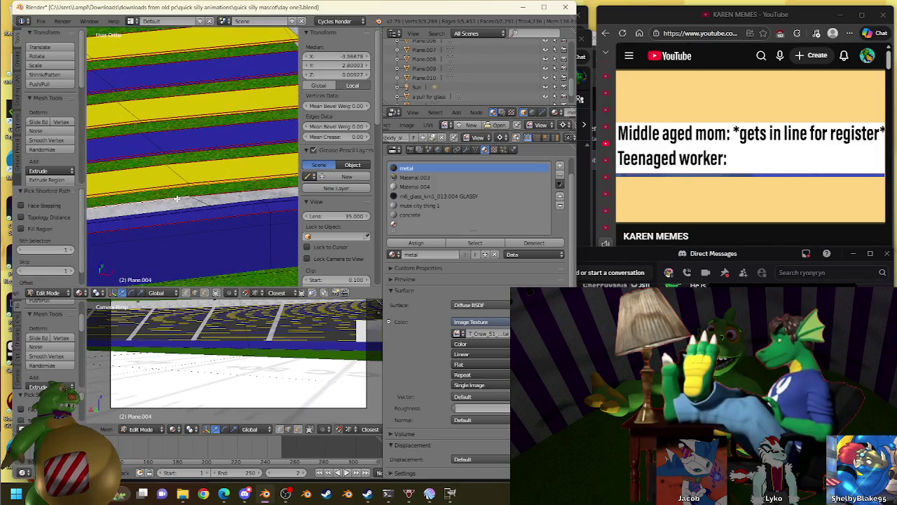
right_click(211, 193, "ctrl")
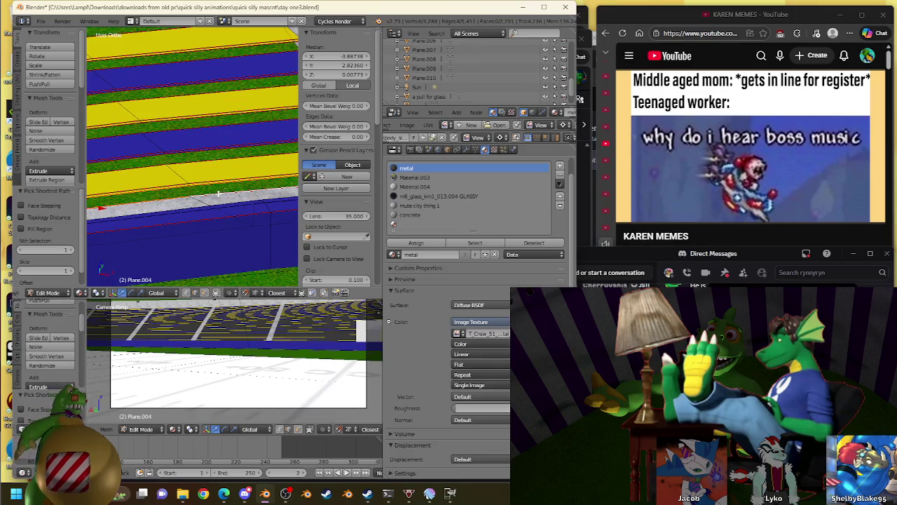
key("w")
left_click(210, 205)
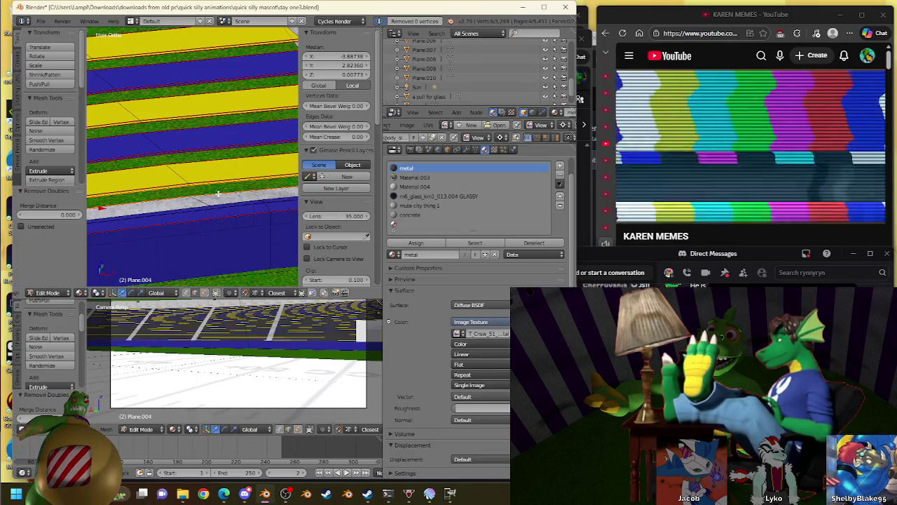
Bridge the two edge loops into a new face and assign it the metal material
key("w")
left_click(213, 293)
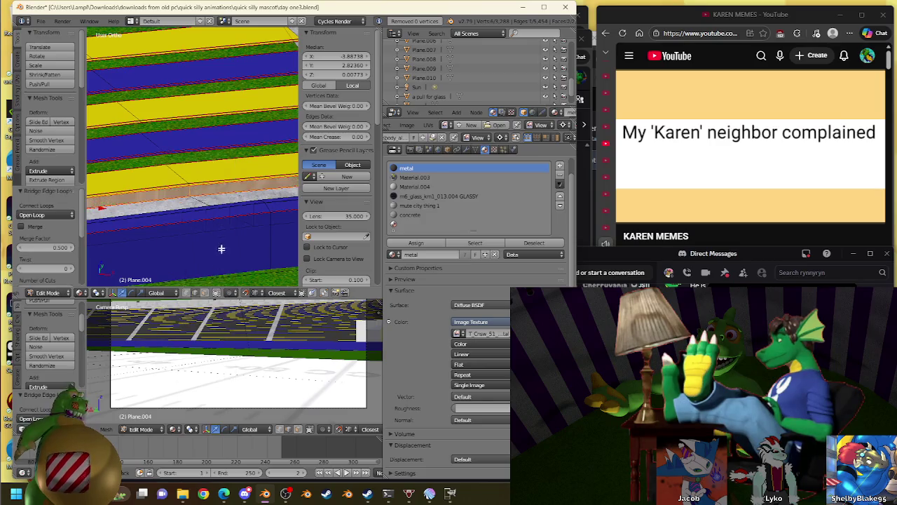
scroll(224, 216, "up", 2)
left_click(419, 245)
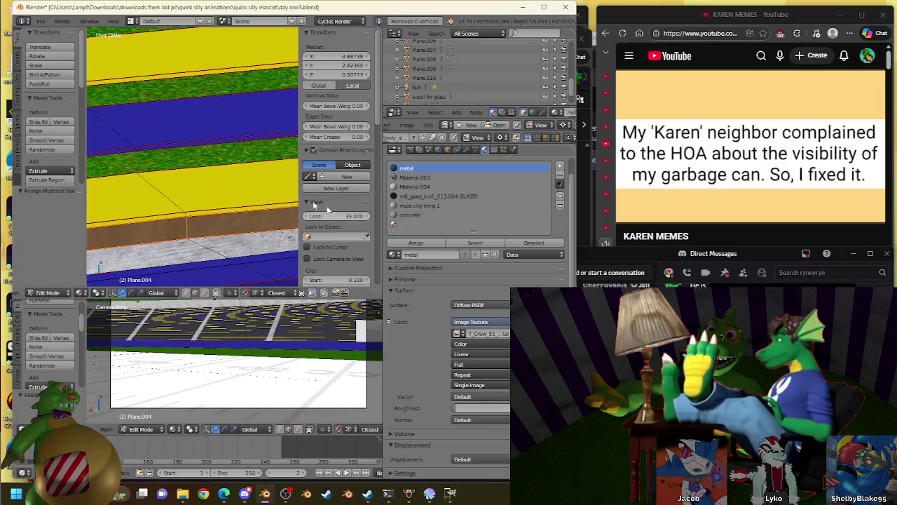
Select edges along the next seating row and bridge them into a new face
left_click(147, 171, "ctrl")
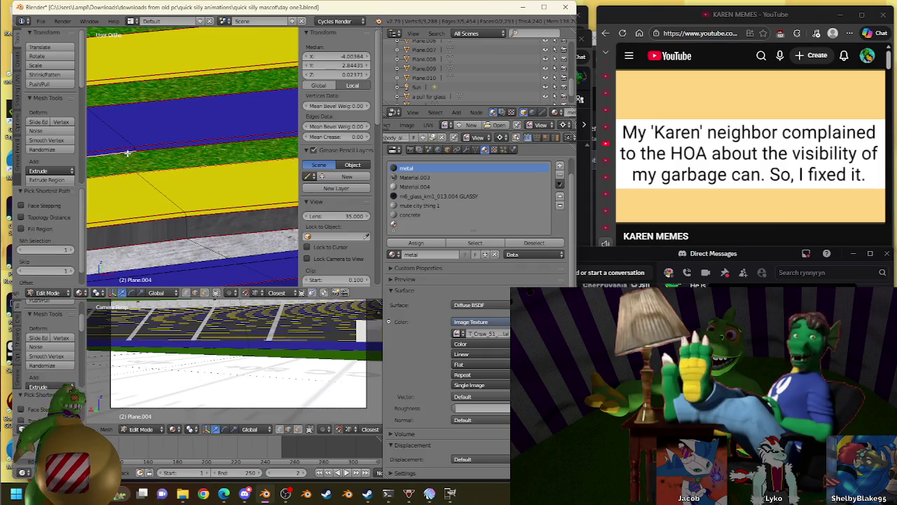
left_click(160, 150, "ctrl")
key("w")
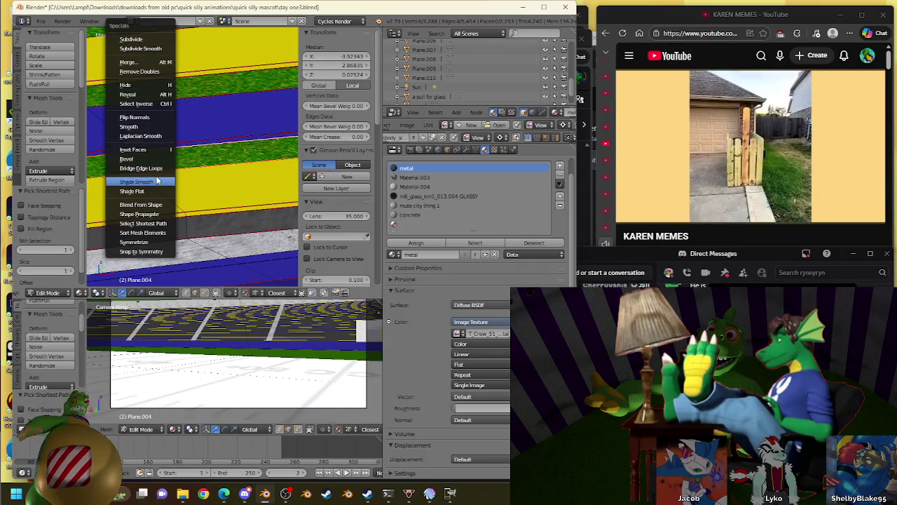
left_click(154, 170)
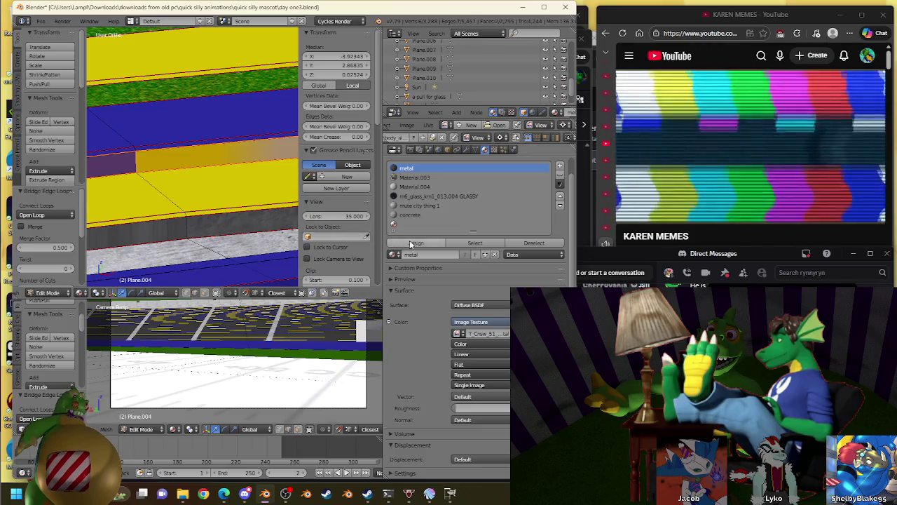
Assign the metal material to the bridged face and pick the border edges of the next yellow row
left_click(416, 242)
middle_click_drag(112, 105, 162, 158, "shift")
left_click(171, 163, "ctrl")
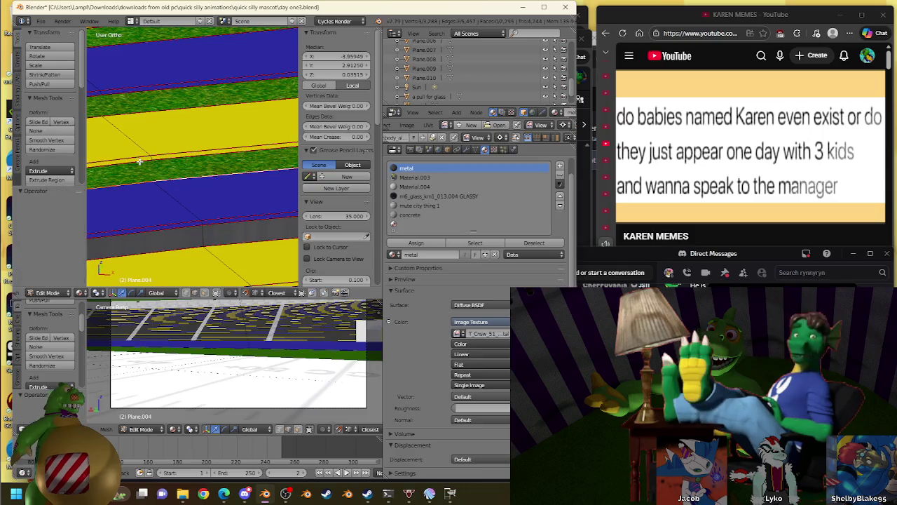
left_click(175, 155, "ctrl")
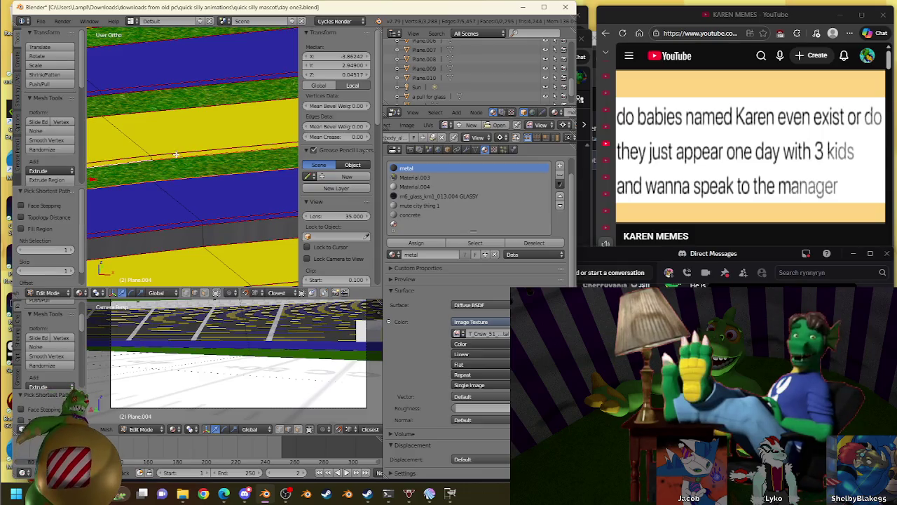
left_click(174, 160, "ctrl")
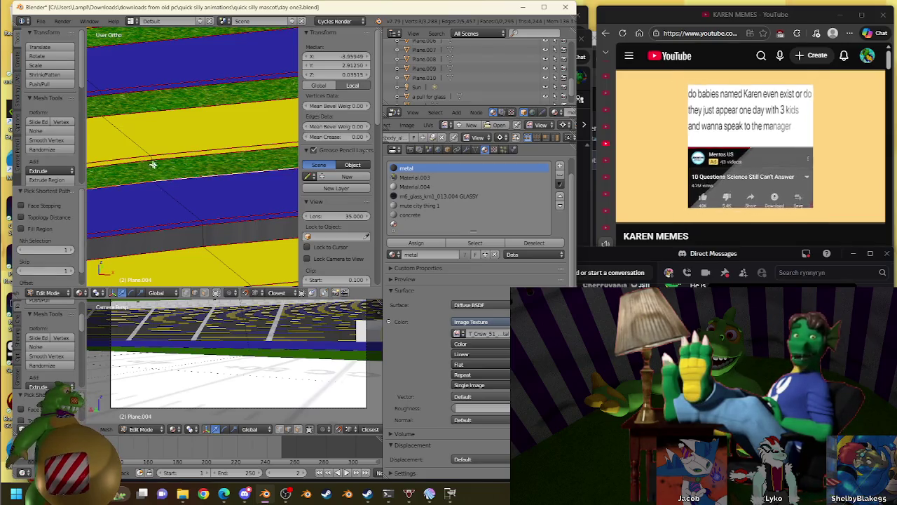
left_click(150, 160, "ctrl")
left_click(176, 159, "ctrl")
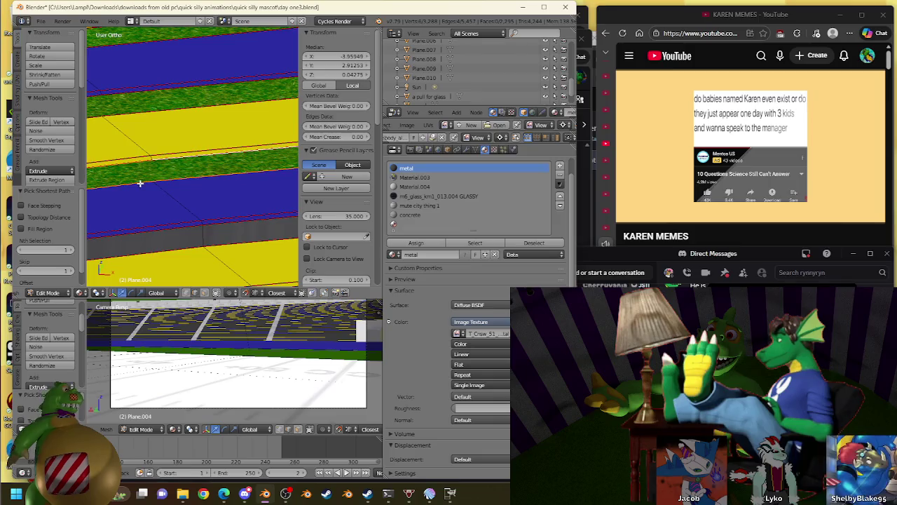
left_click(172, 167, "ctrl")
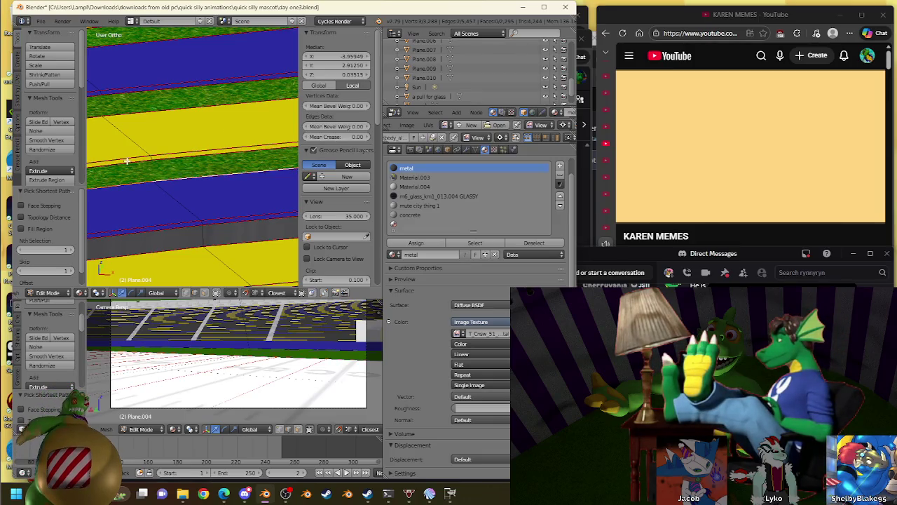
left_click(226, 160, "ctrl")
After several retries, bridge the selected row-border edges into a face and assign it metal
key("w")
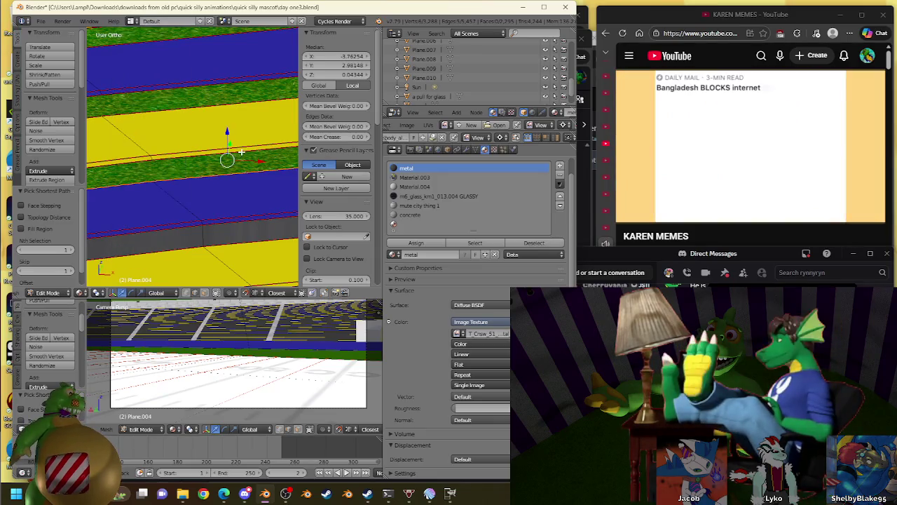
key("w")
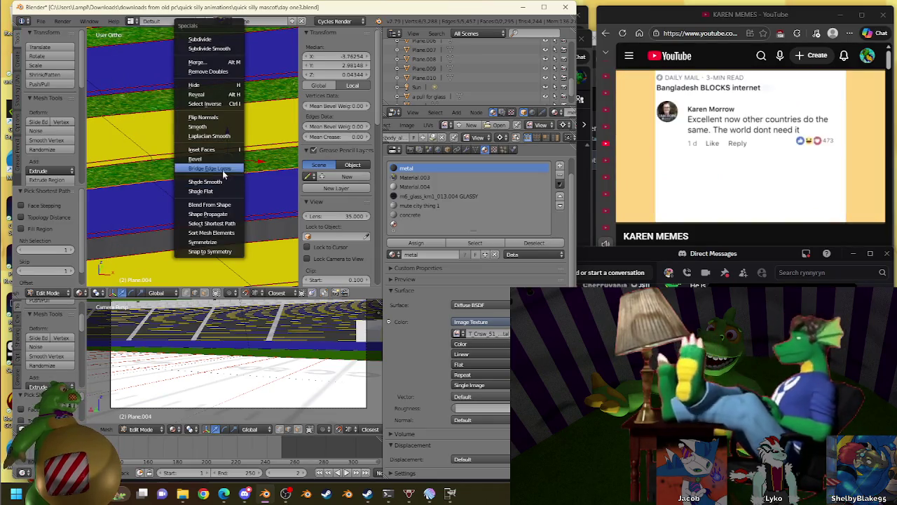
left_click(223, 171)
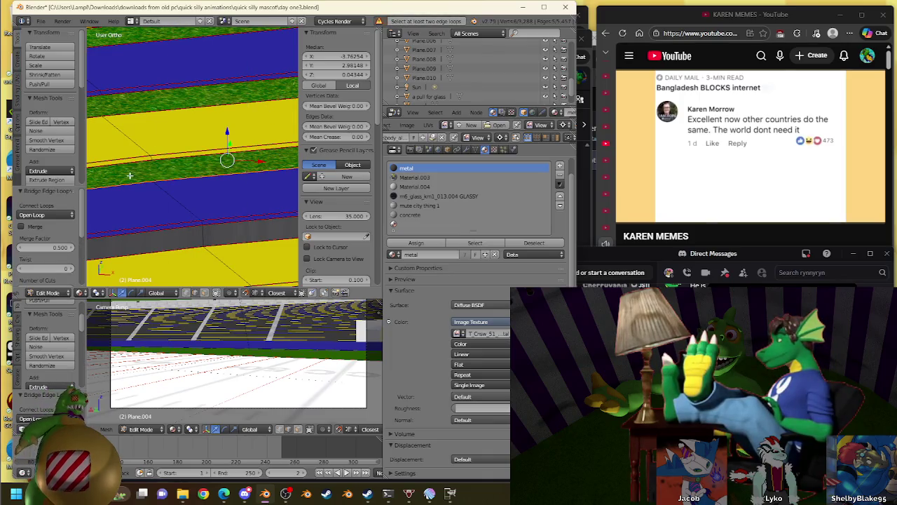
left_click(162, 163, "ctrl")
key("w")
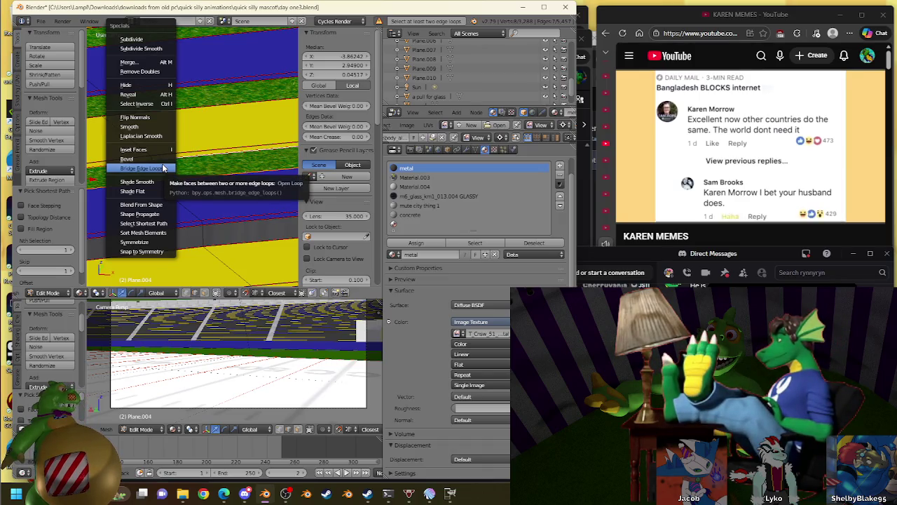
left_click(163, 168)
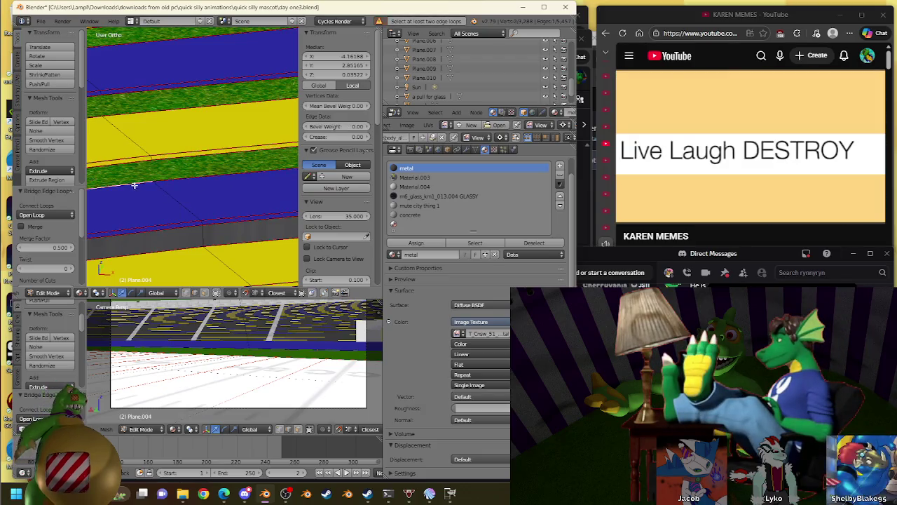
left_click(162, 178, "ctrl")
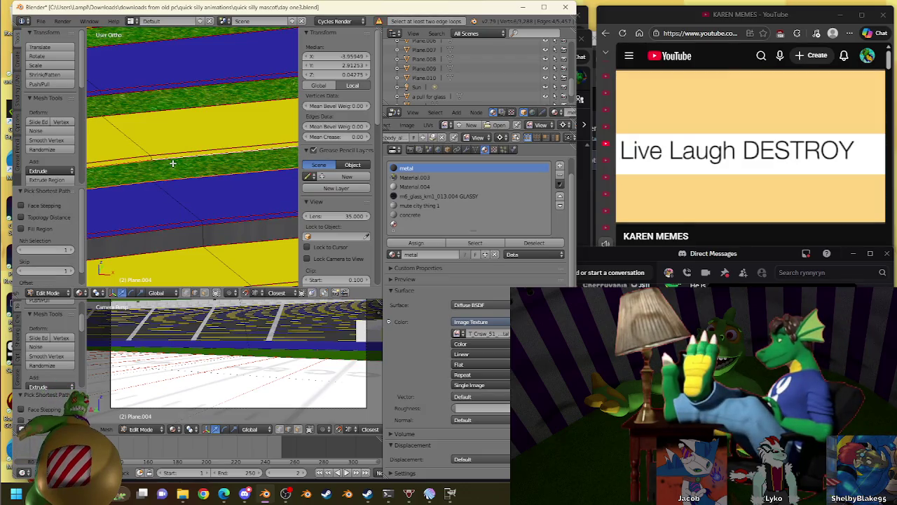
key("w")
left_click(173, 164)
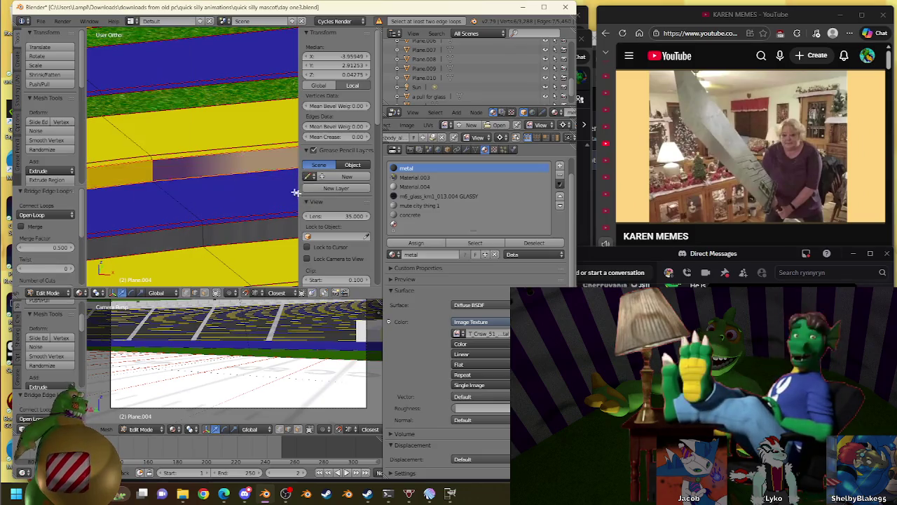
left_click(421, 243)
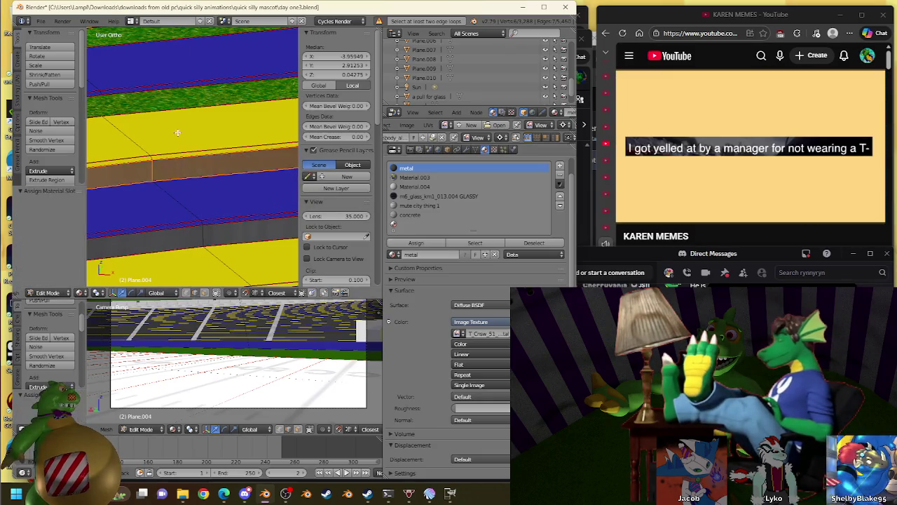
Bridge the next band gap into a metal-material face and begin selecting the following gap
middle_click_drag(177, 132, 166, 156)
left_click(164, 158, "ctrl")
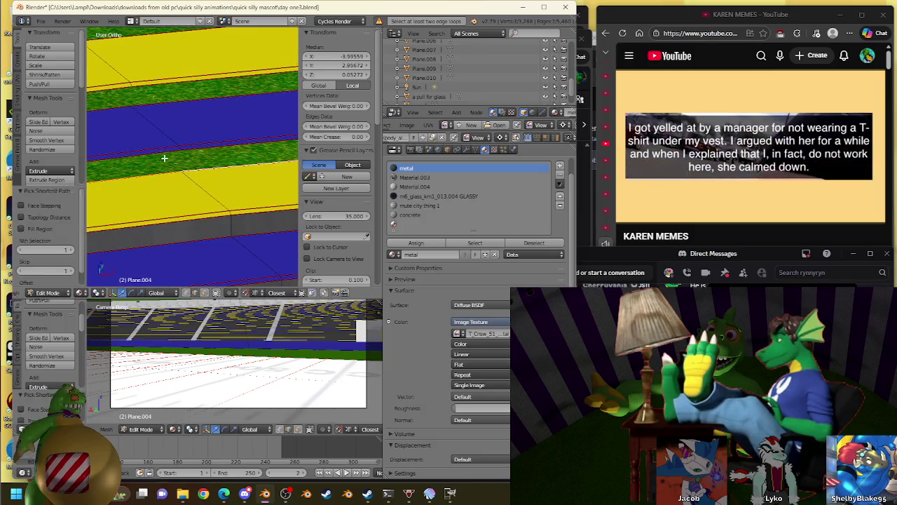
left_click(201, 150, "ctrl")
key("w")
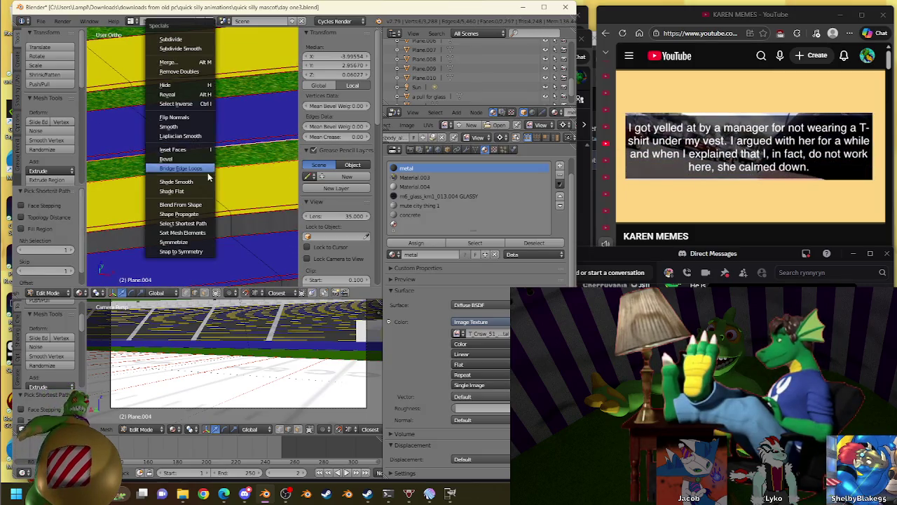
left_click(201, 169)
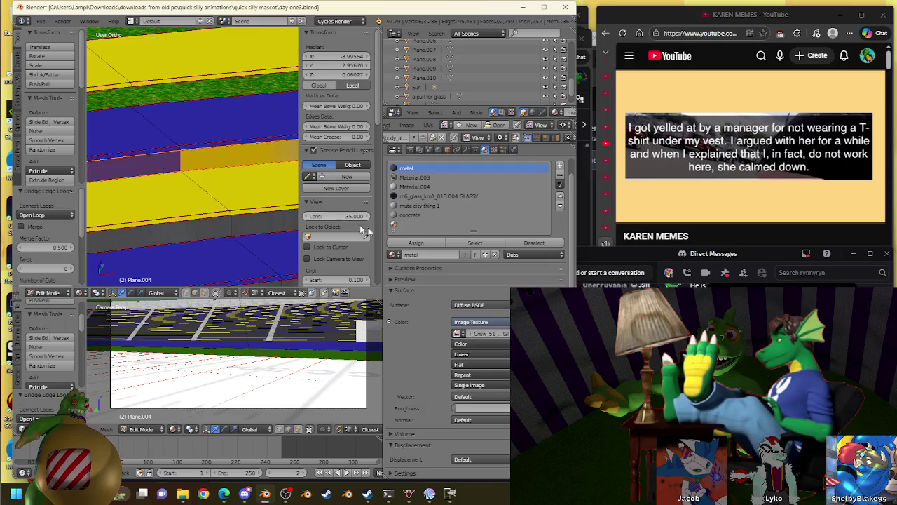
left_click(426, 243)
middle_click_drag(180, 114, 147, 161)
left_click(119, 147, "ctrl")
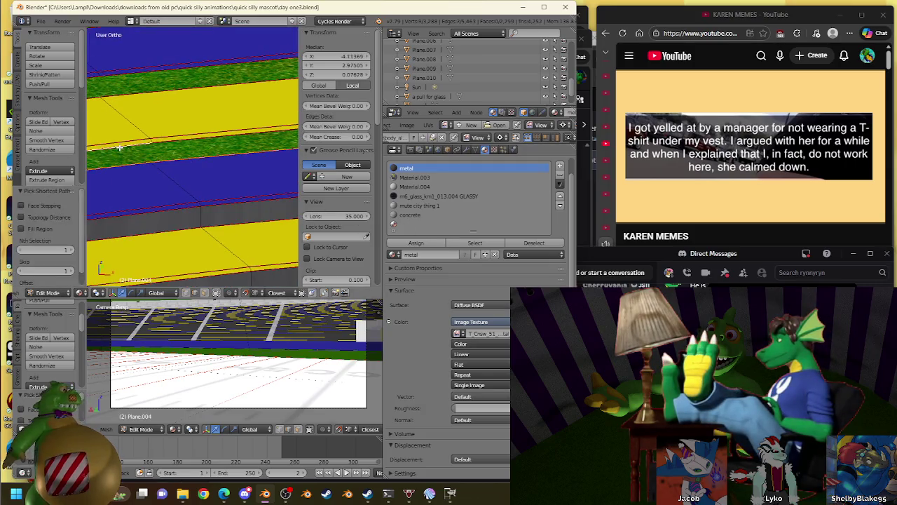
Bridge the selected row gap and give it metal, then bridge the next seating-row gap
key("w")
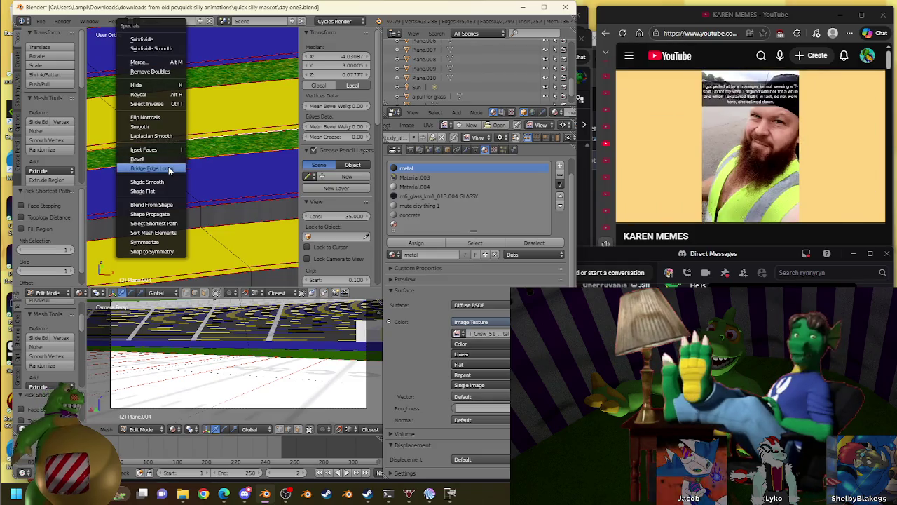
left_click(168, 166)
left_click(416, 243)
mouse_move(273, 217)
middle_mouse_down()
mouse_move(258, 189)
mouse_move(183, 162)
middle_mouse_up()
left_click(176, 161, "ctrl")
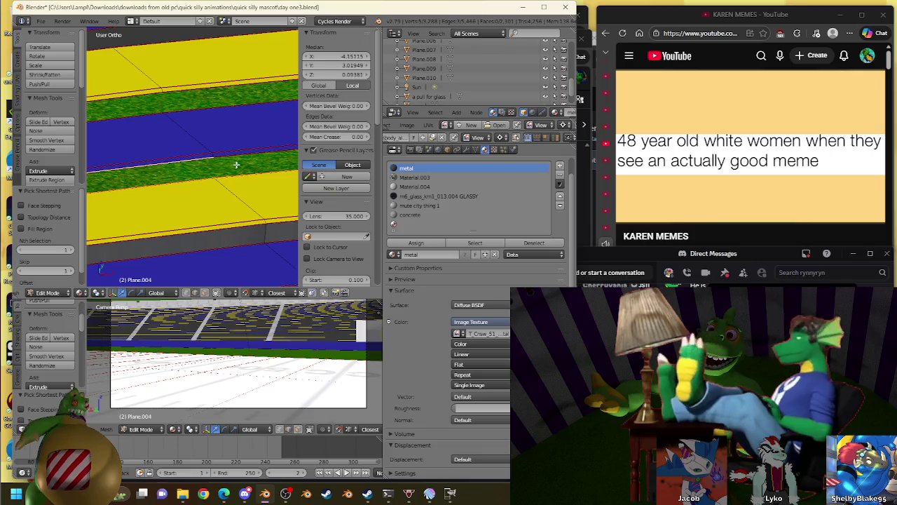
key("w")
left_click(237, 169)
key("w")
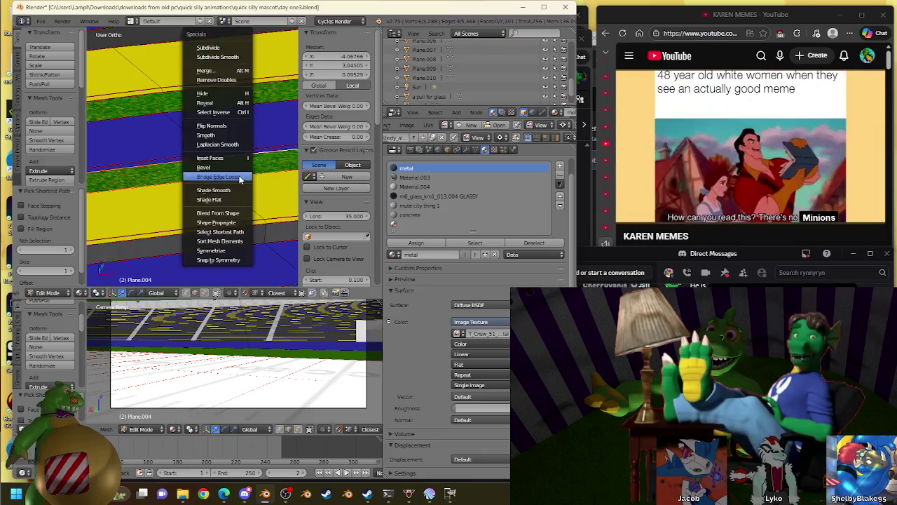
left_click(239, 179)
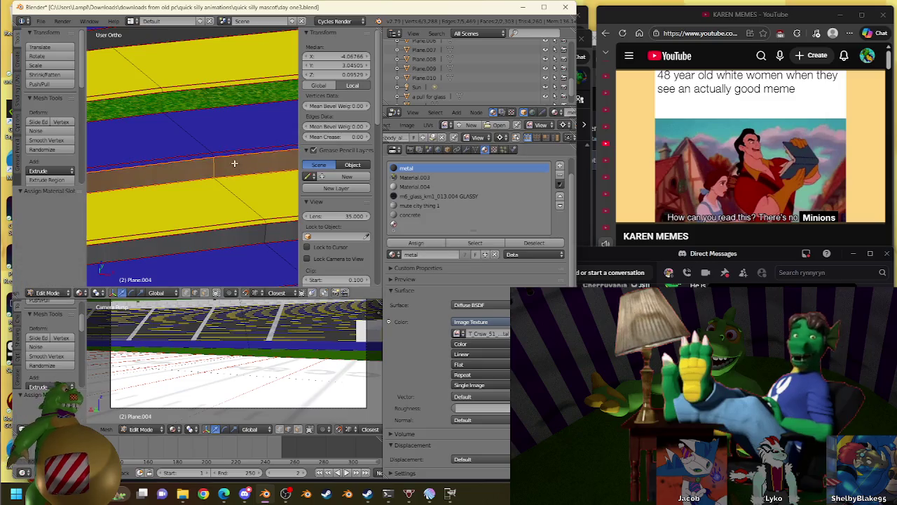
Bridge the next gap between seating rows into a strip with the metal material
scroll(205, 124, "up", 1, "shift")
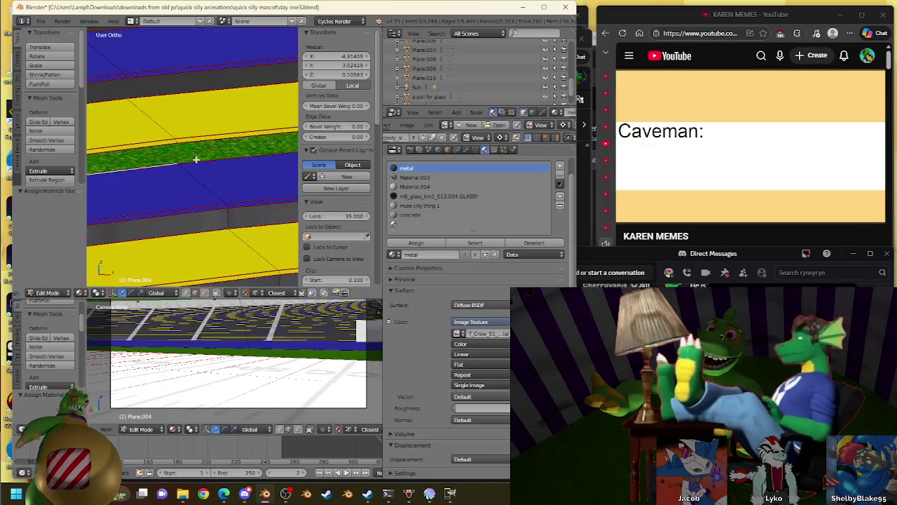
left_click(145, 146, "ctrl")
left_click(210, 143, "ctrl")
key("w")
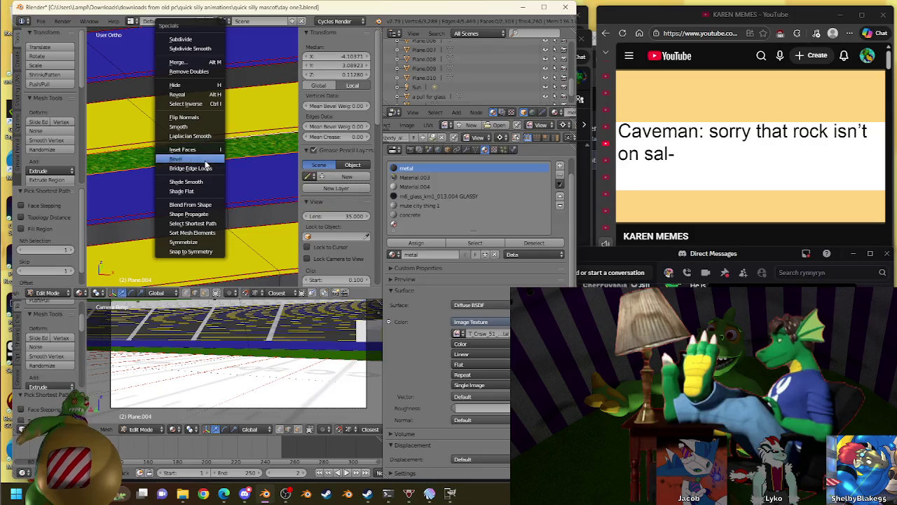
left_click(206, 169)
left_click(416, 242)
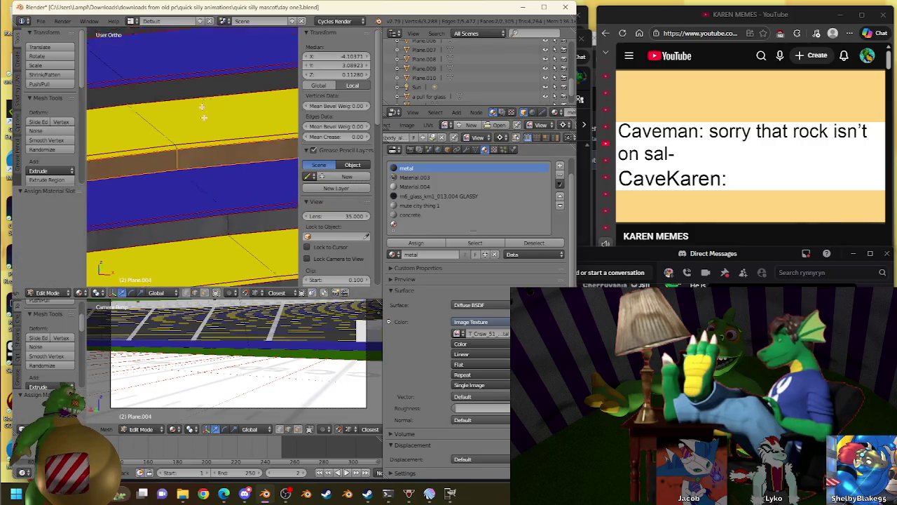
Fill another row gap with a bridged face strip and assign it metal
scroll(162, 184, "down", 1, "shift")
left_click(162, 185, "ctrl")
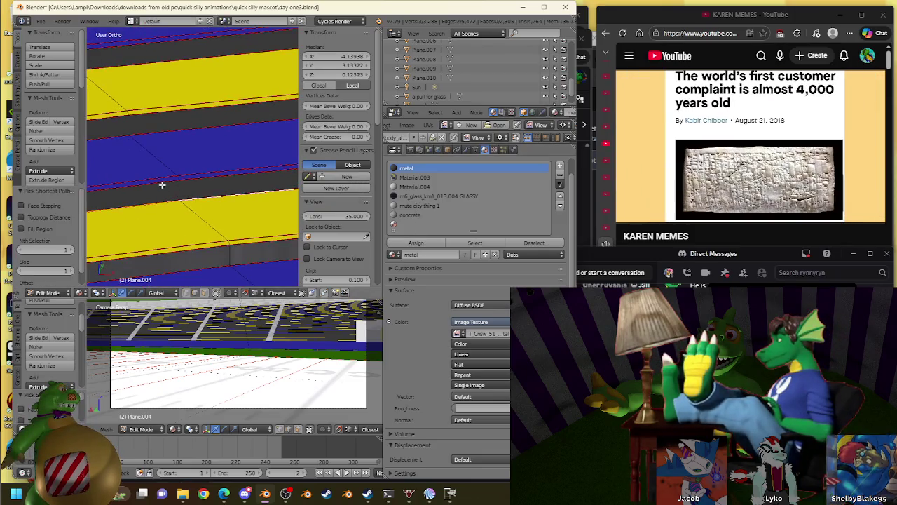
key("w")
left_click(199, 183)
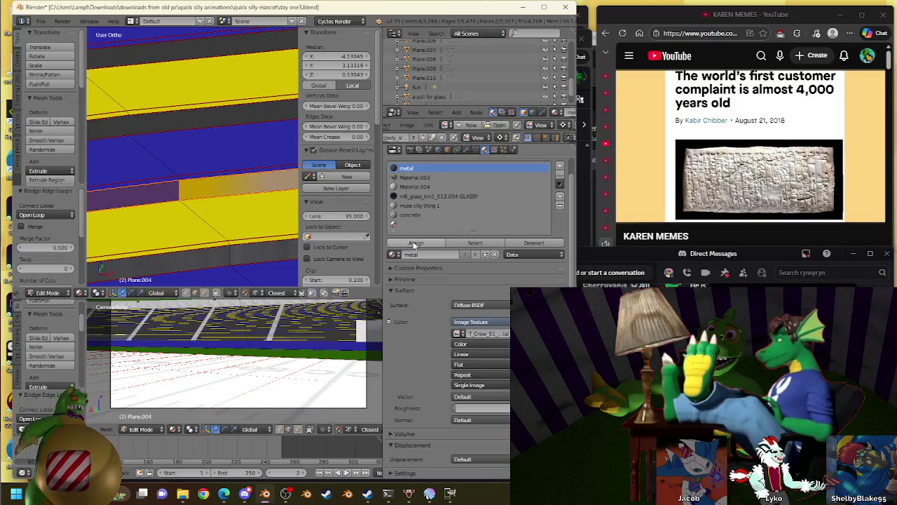
left_click(415, 242)
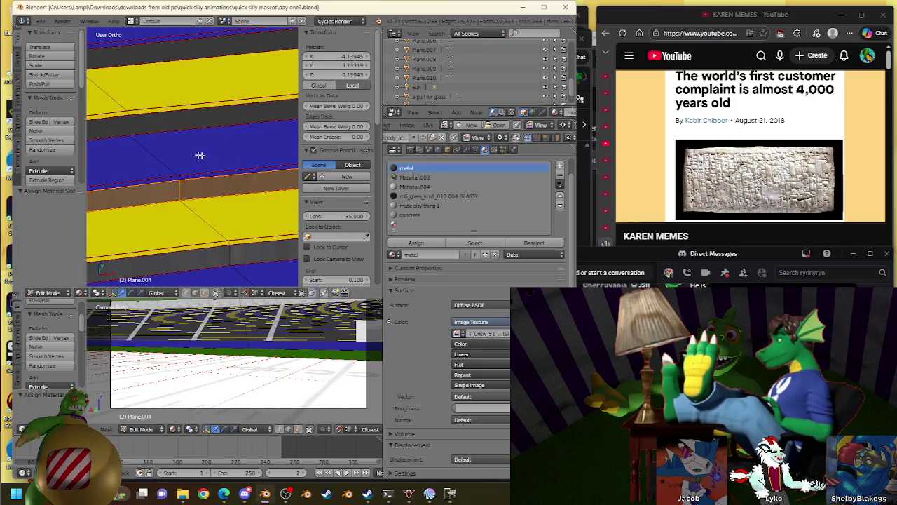
Bridge one more gap between rows and give the new face the metal material
left_click(157, 132, "ctrl")
key("w")
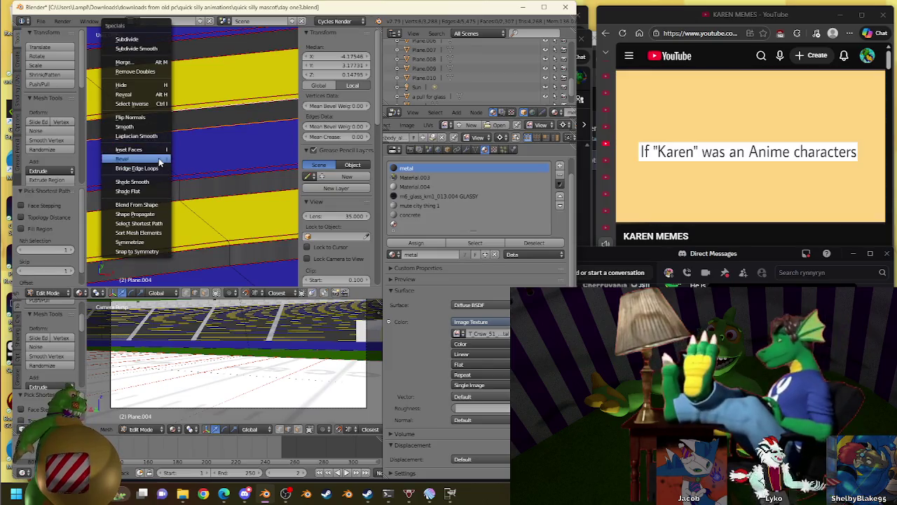
left_click(159, 169)
left_click(421, 242)
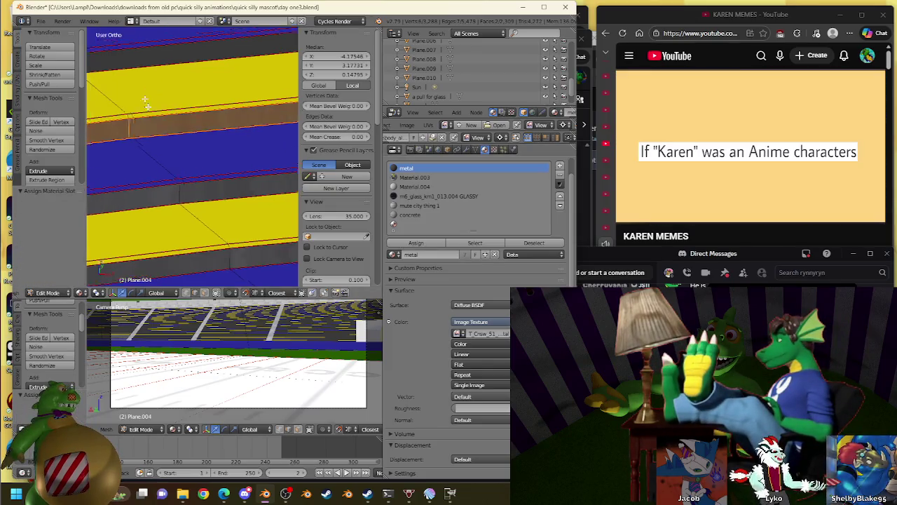
scroll(218, 169, "up", 1)
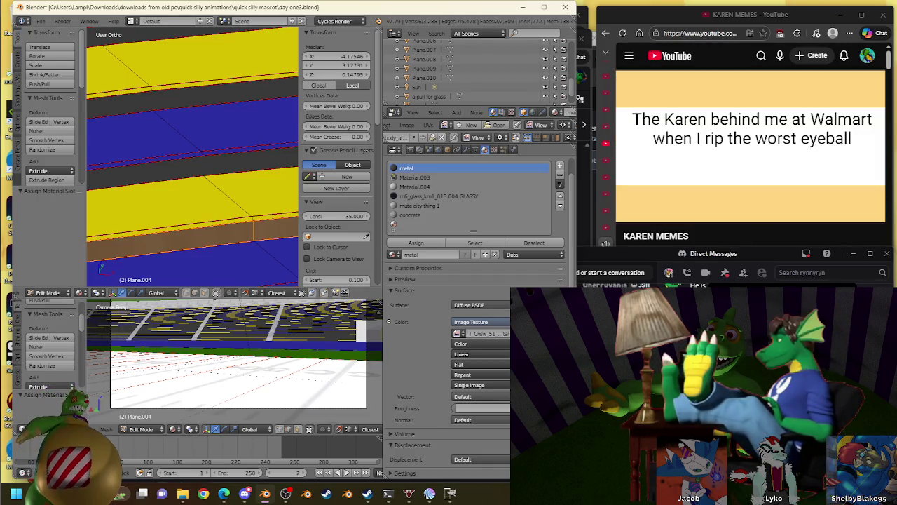
left_click(819, 147)
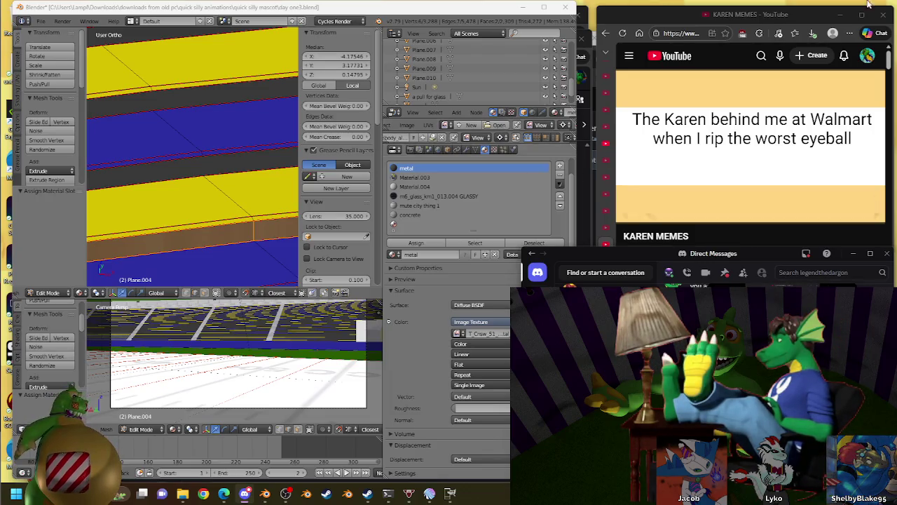
left_click(865, 140)
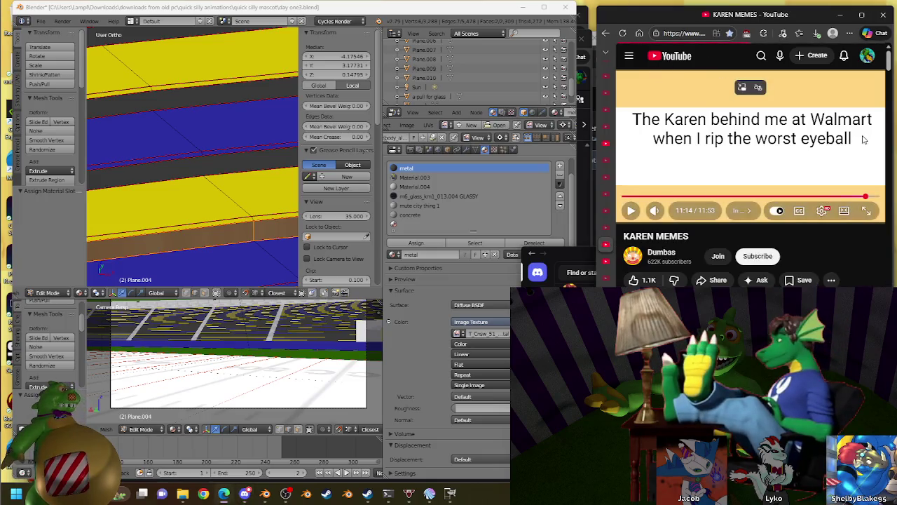
key("alt+Left")
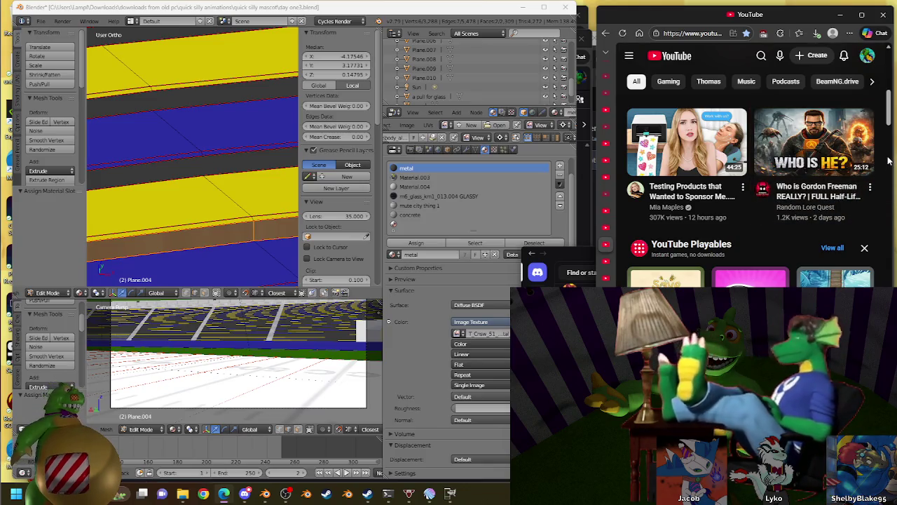
scroll(888, 161, "down", 1)
scroll(888, 162, "down", 3)
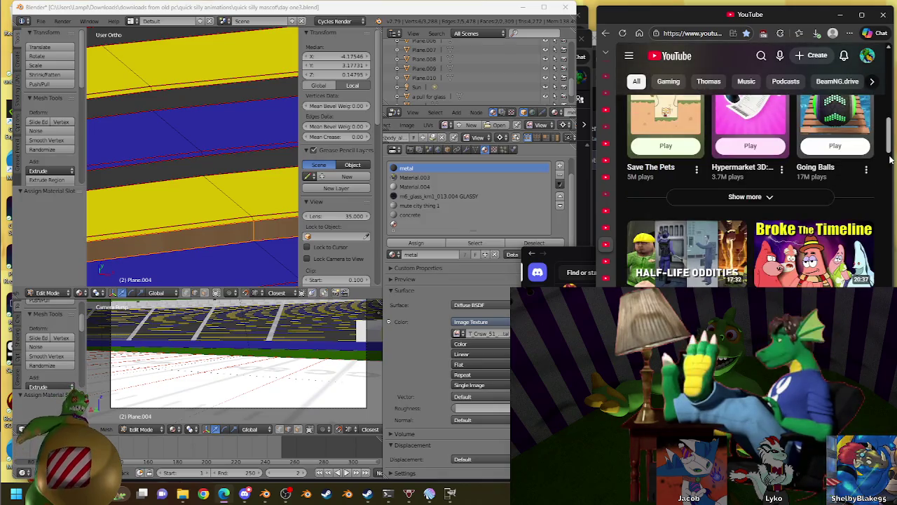
scroll(889, 162, "down", 1)
scroll(890, 162, "down", 1)
scroll(891, 162, "down", 4)
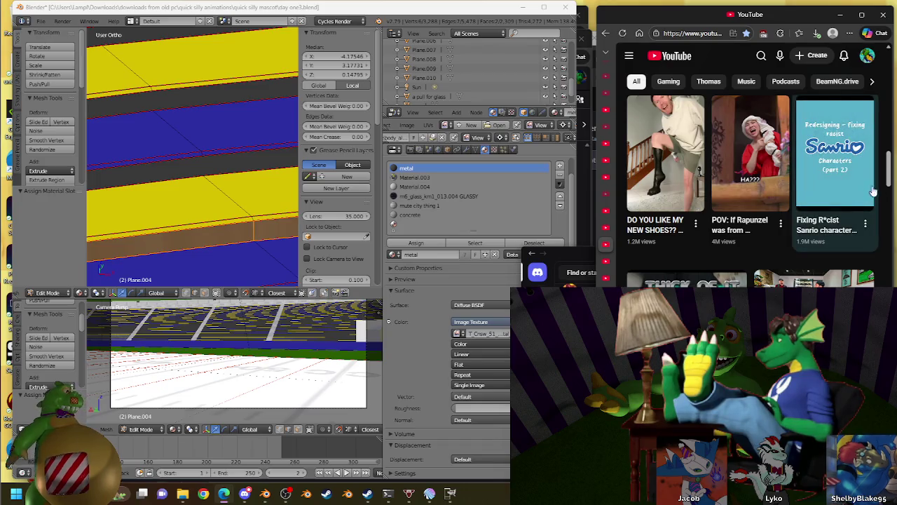
mouse_move(835, 154)
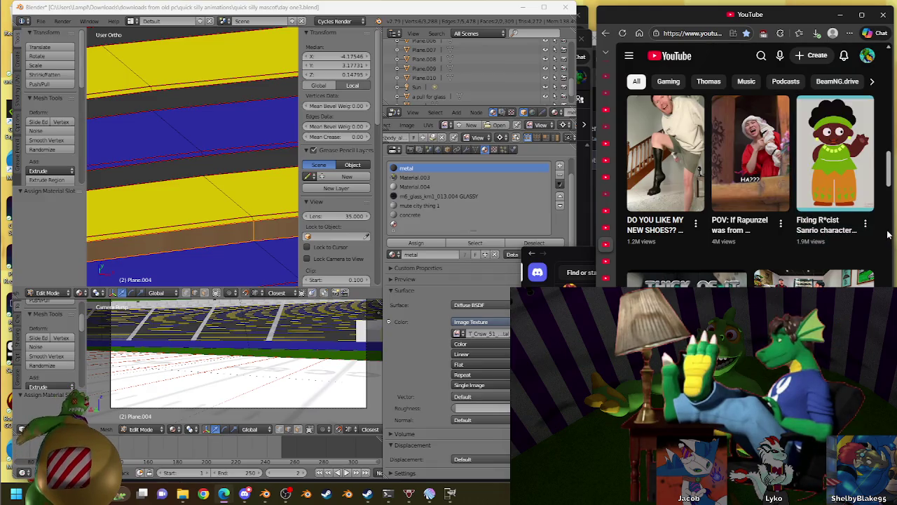
scroll(887, 234, "down", 2)
scroll(888, 234, "up", 1)
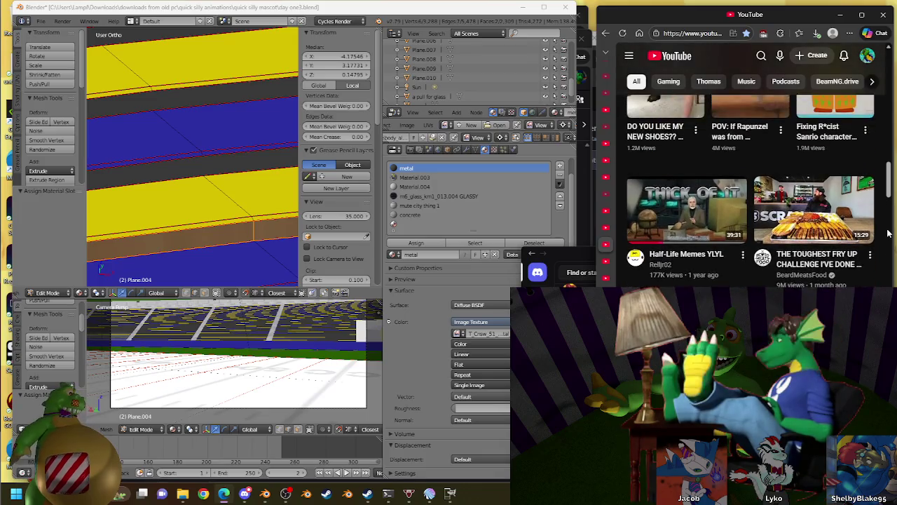
scroll(887, 234, "down", 2)
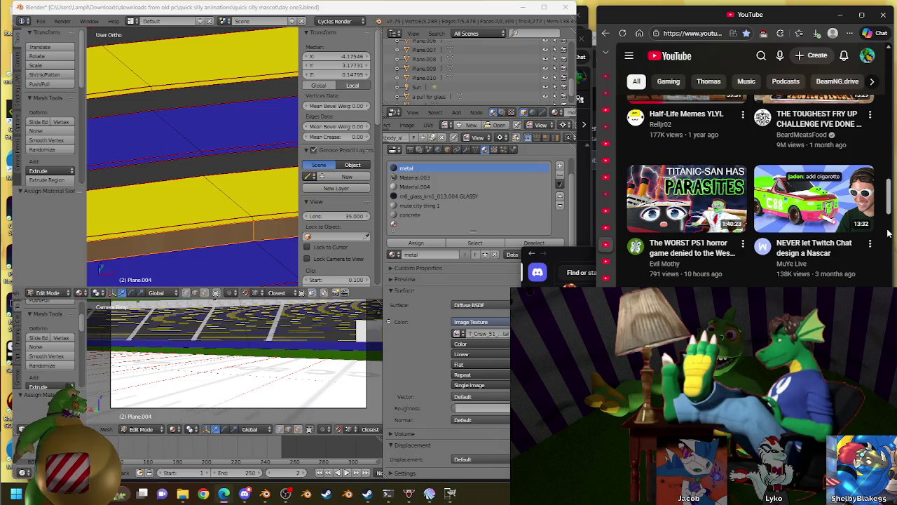
scroll(888, 234, "down", 1)
scroll(888, 234, "down", 1)
scroll(888, 234, "down", 1)
scroll(888, 235, "down", 3)
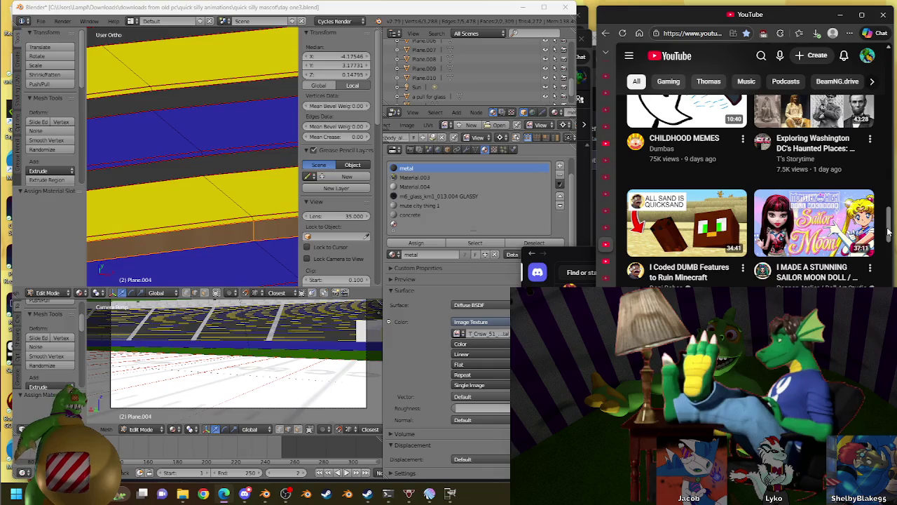
scroll(889, 231, "up", 1)
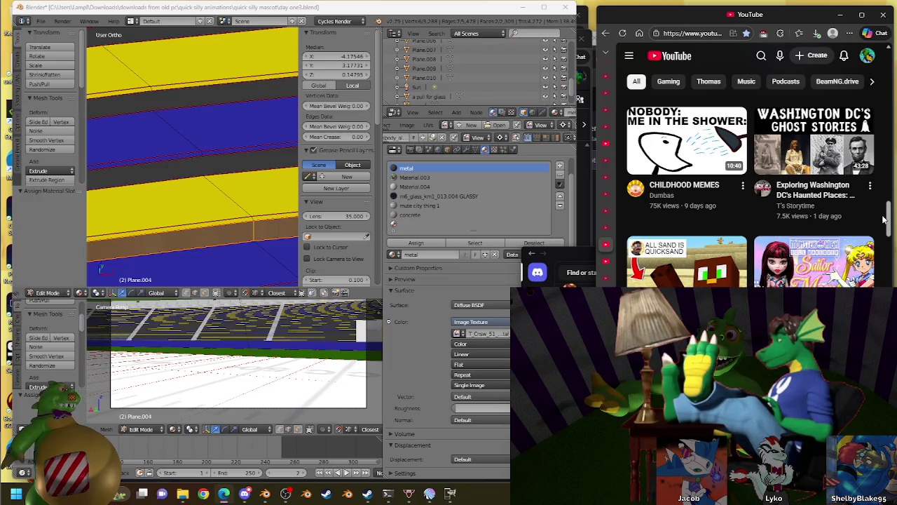
scroll(884, 220, "down", 3)
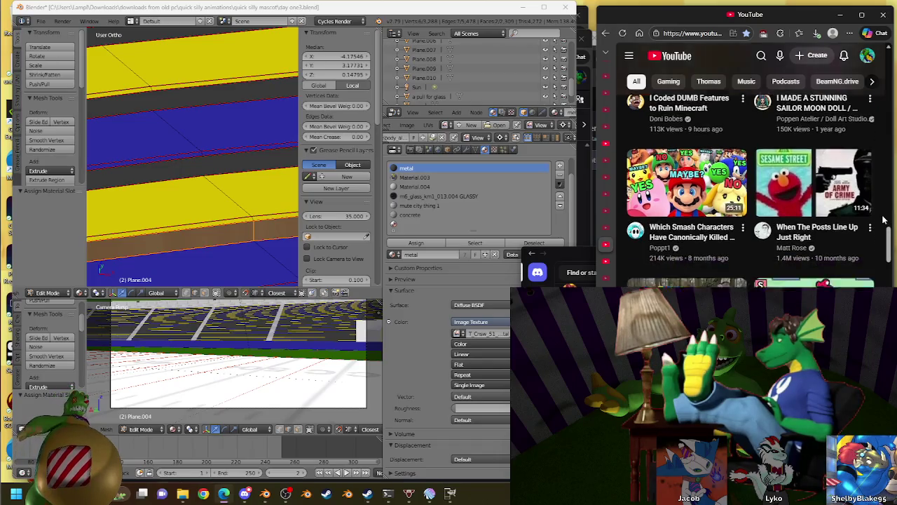
scroll(884, 219, "down", 2)
scroll(884, 220, "down", 1)
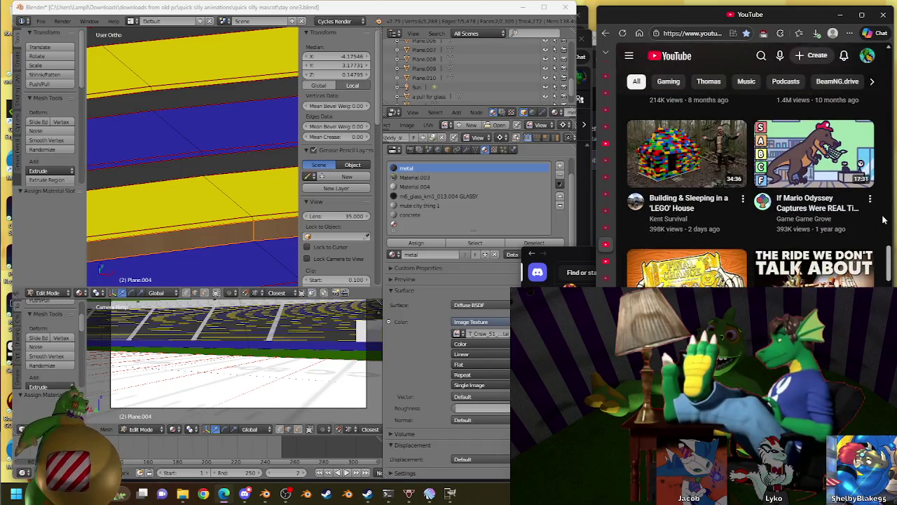
scroll(884, 220, "down", 1)
scroll(883, 219, "down", 1)
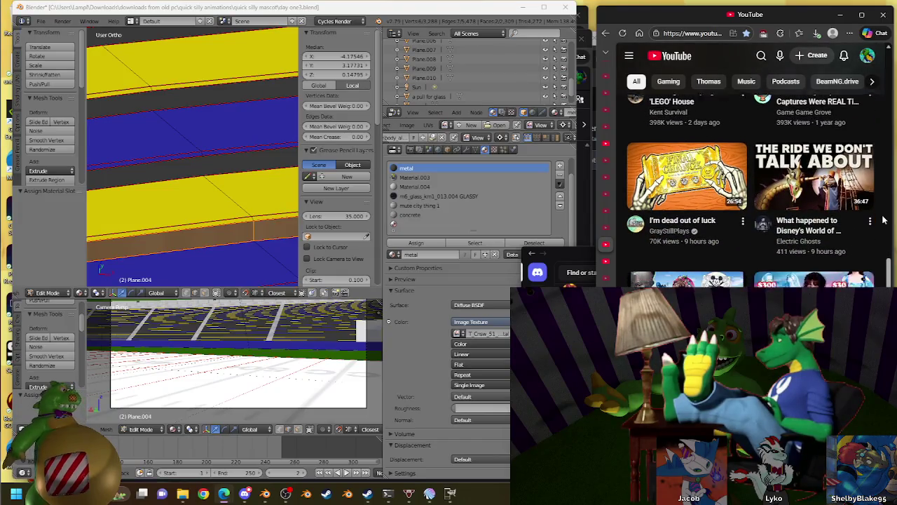
scroll(883, 220, "down", 1)
scroll(884, 219, "down", 2)
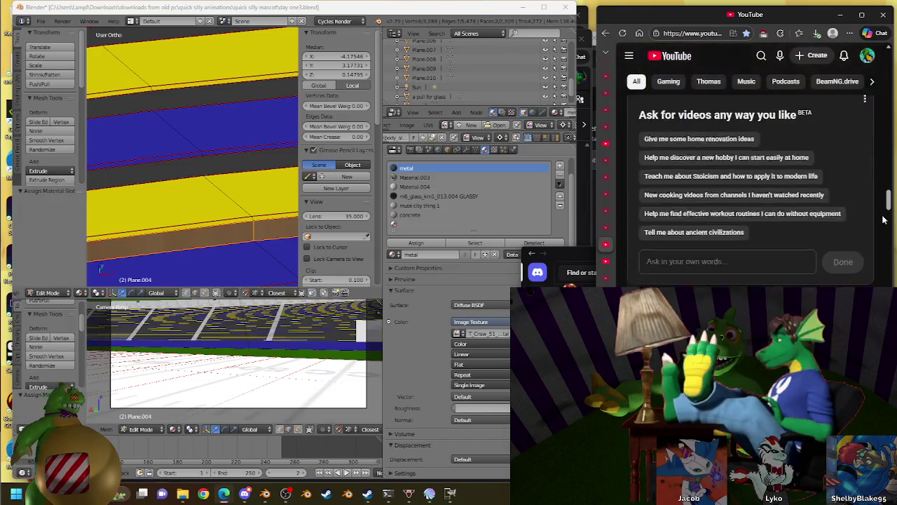
scroll(883, 220, "down", 2)
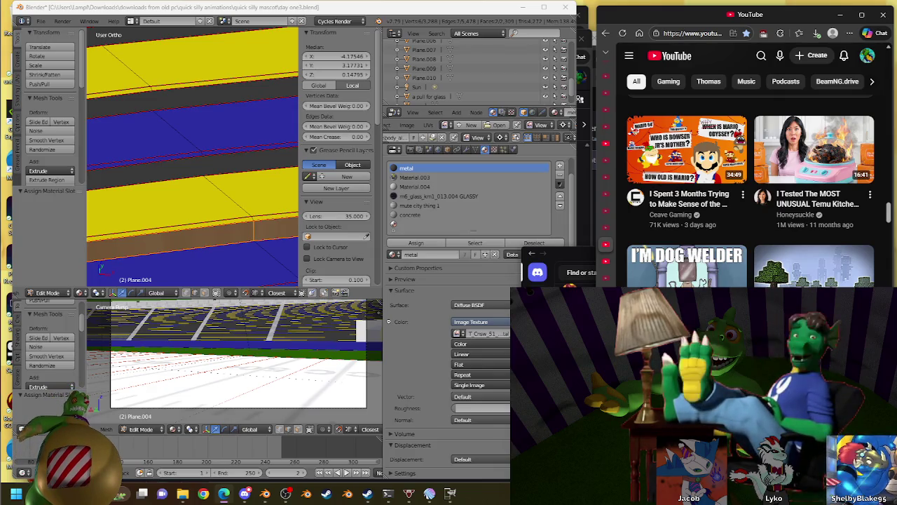
scroll(887, 164, "down", 5)
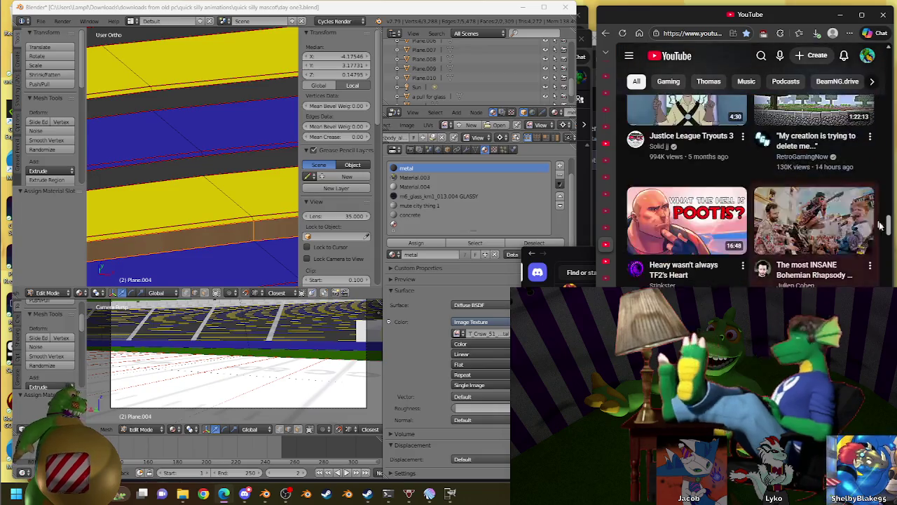
scroll(887, 163, "down", 3)
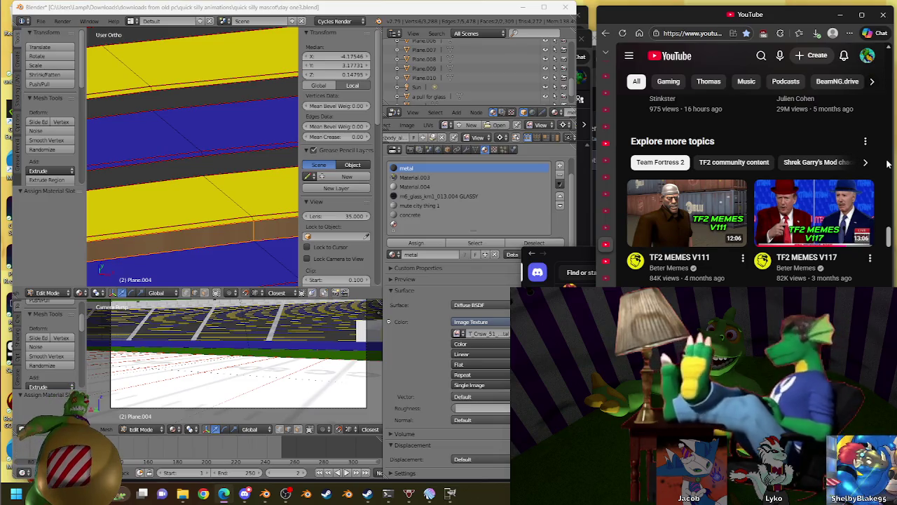
scroll(887, 164, "down", 3)
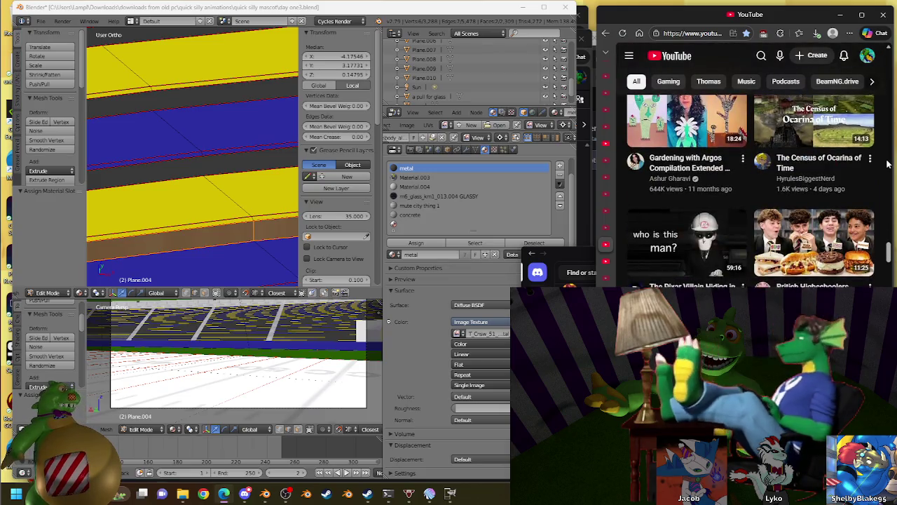
scroll(887, 163, "down", 5)
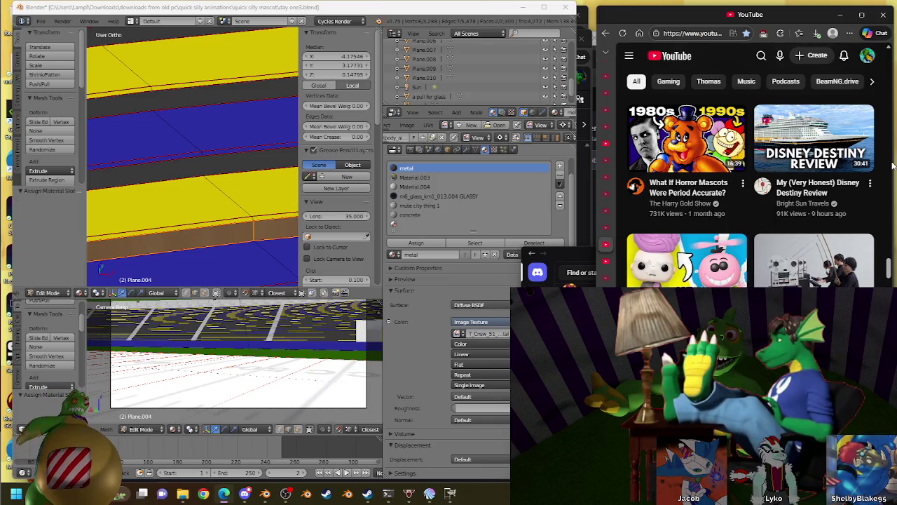
scroll(868, 137, "down", 3)
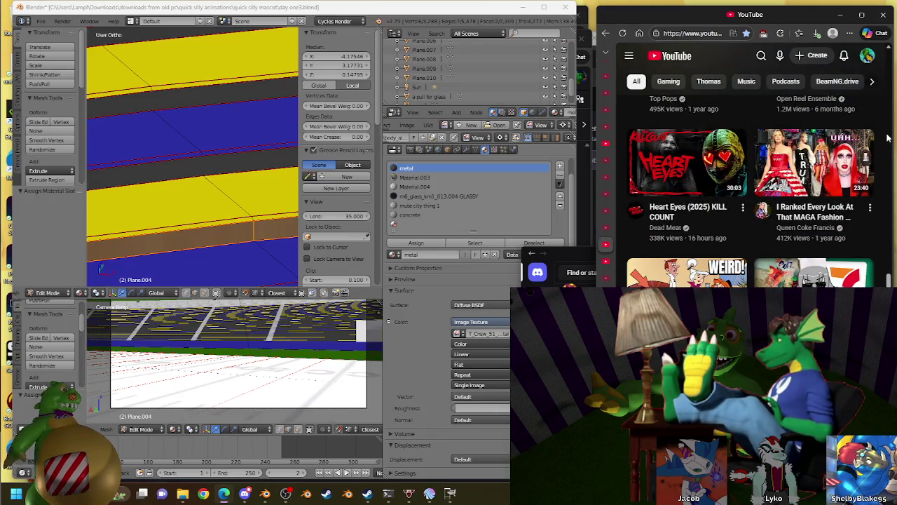
mouse_move(814, 162)
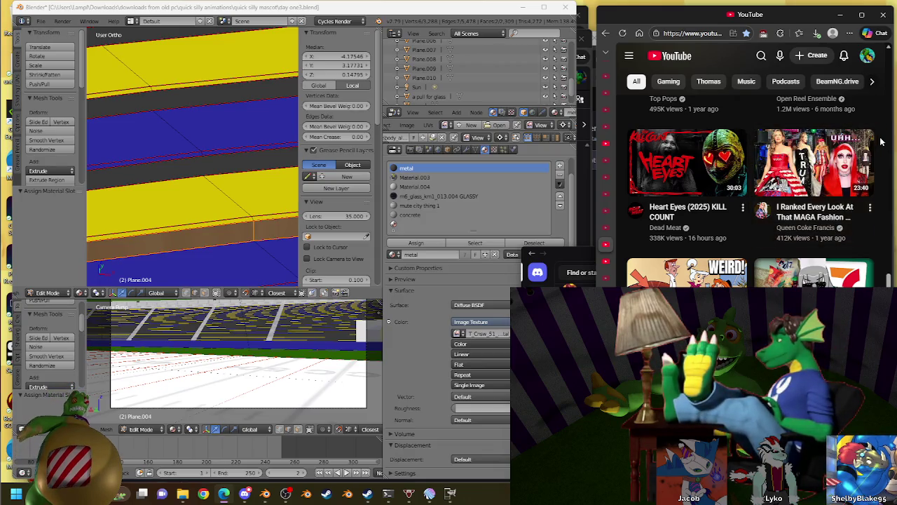
scroll(882, 141, "down", 3)
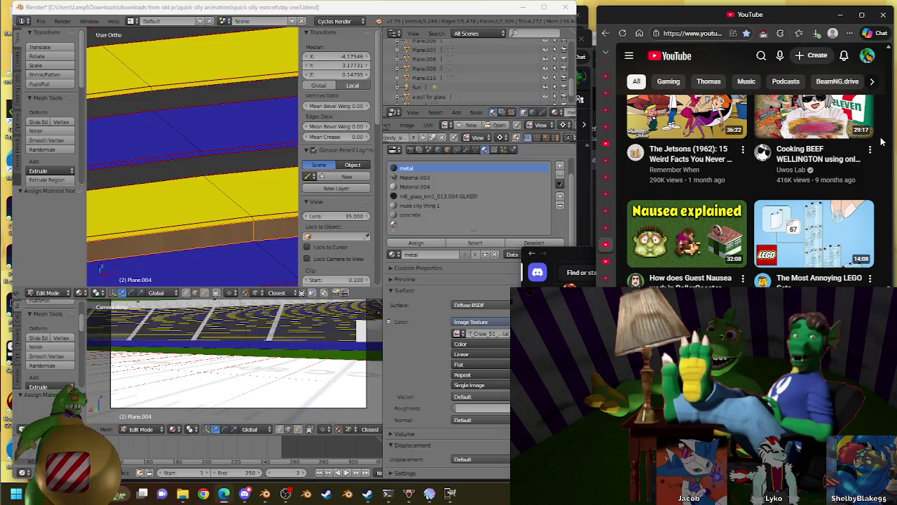
scroll(882, 142, "up", 1)
scroll(882, 142, "up", 1)
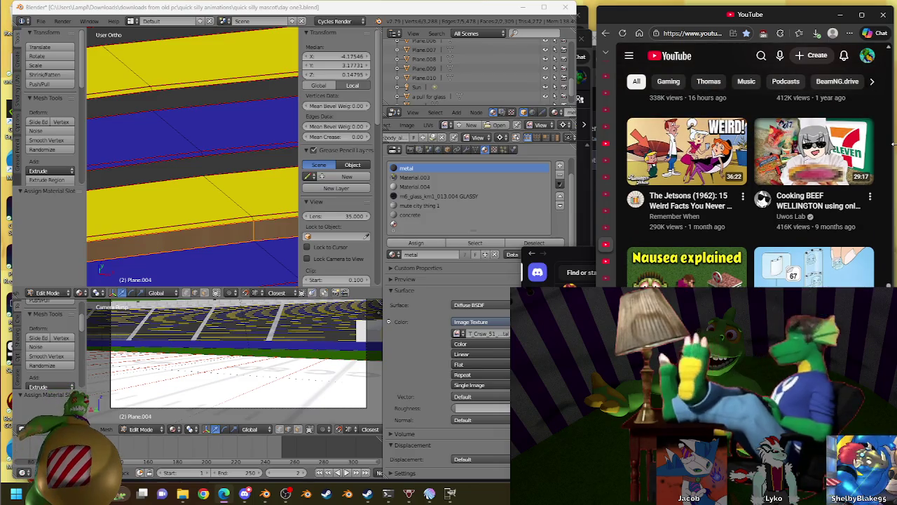
scroll(894, 146, "down", 3)
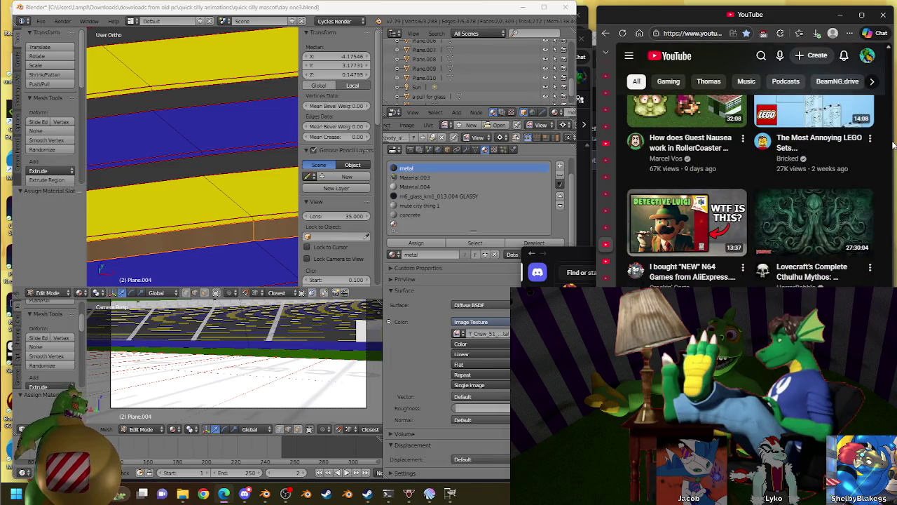
scroll(893, 145, "down", 3)
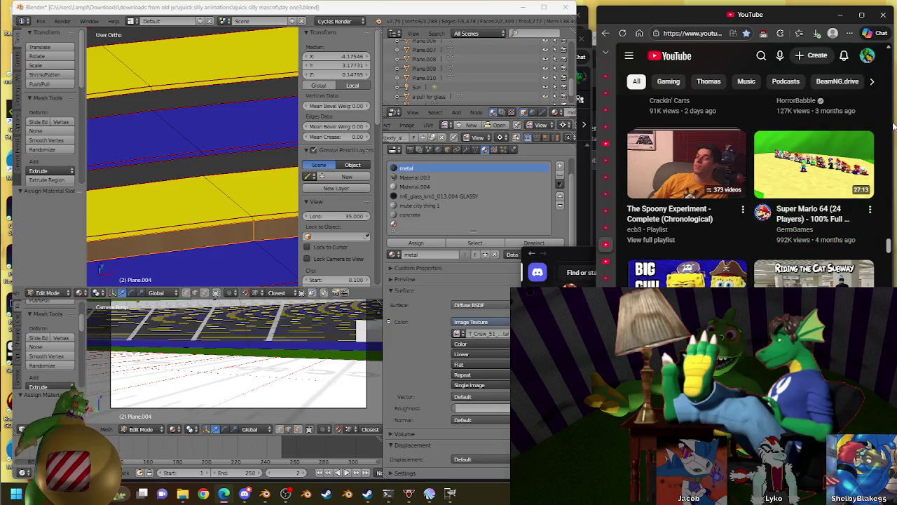
scroll(890, 124, "down", 1)
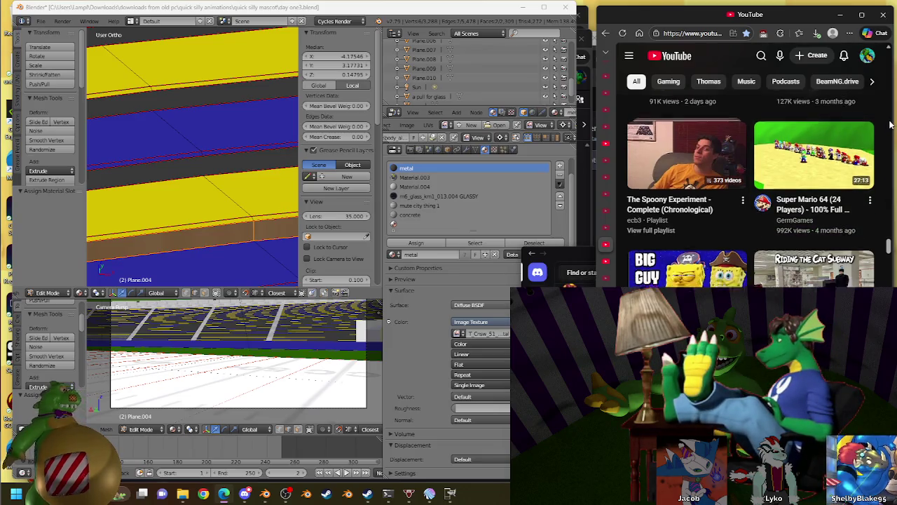
scroll(890, 124, "down", 1)
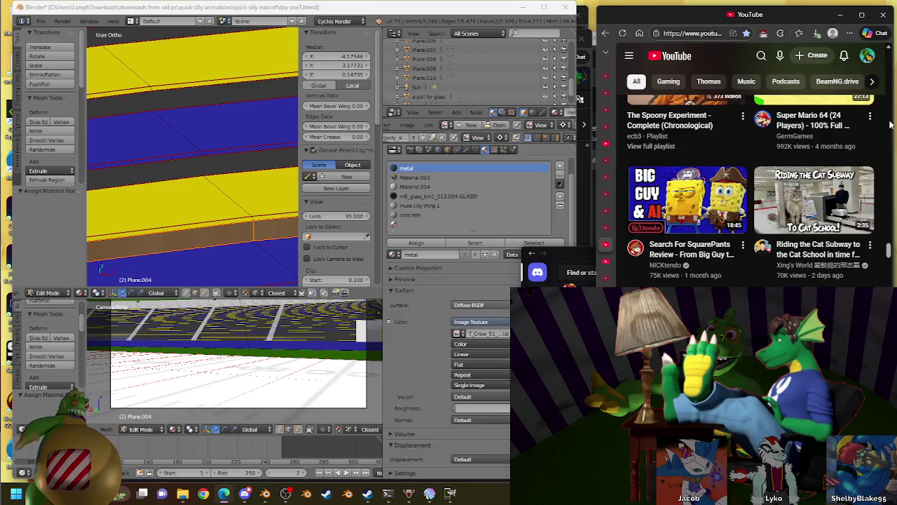
scroll(891, 124, "down", 2)
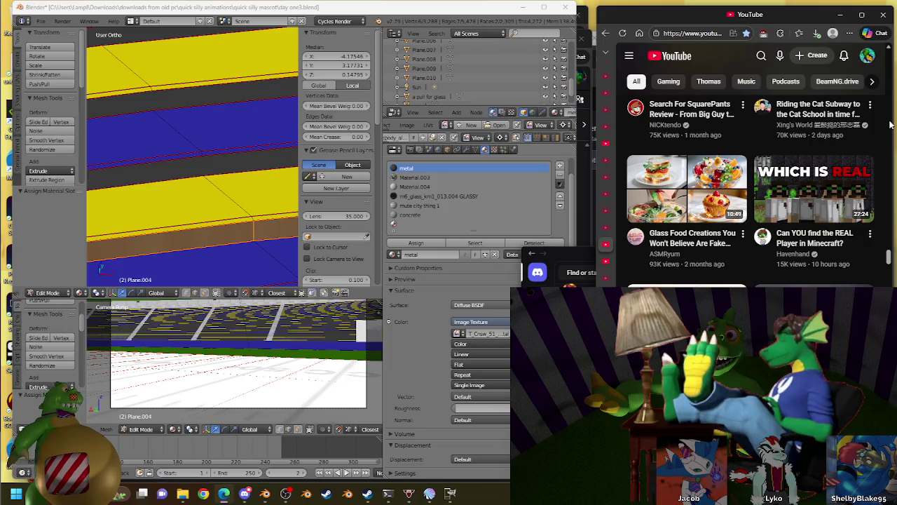
scroll(890, 124, "down", 1)
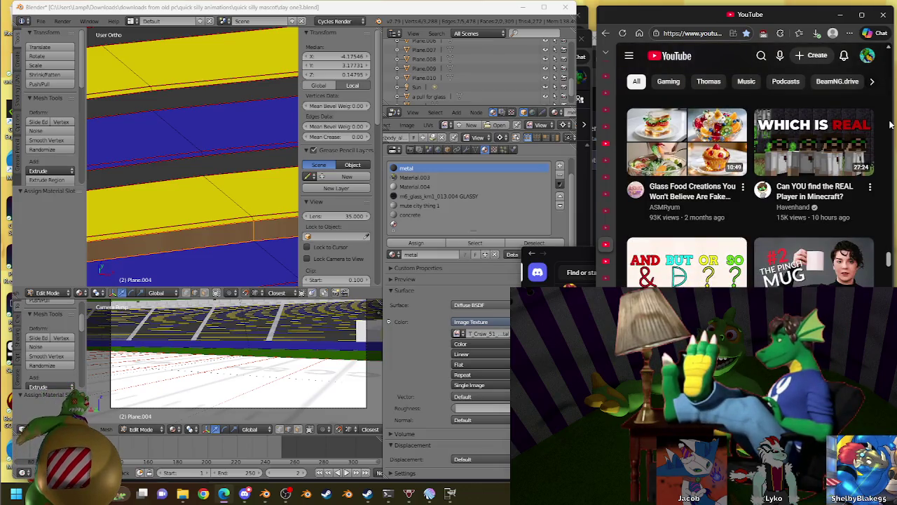
scroll(891, 124, "down", 2)
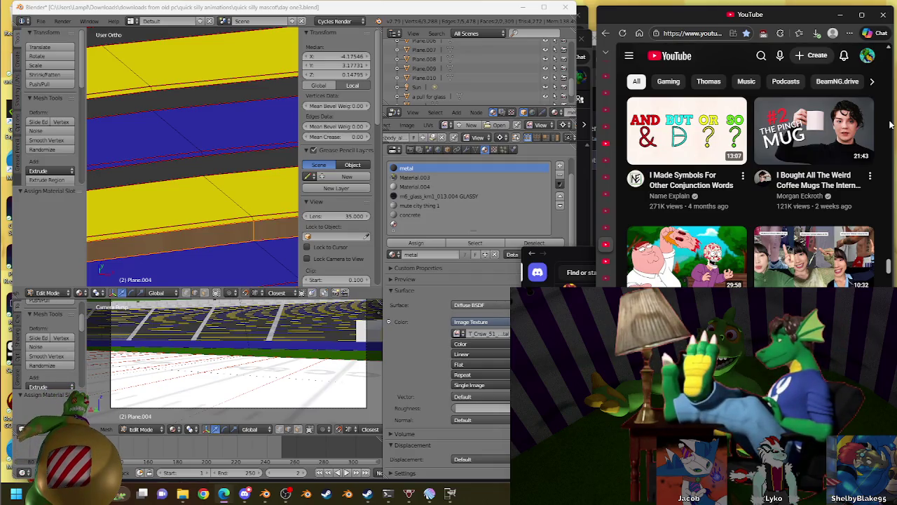
scroll(890, 124, "down", 1)
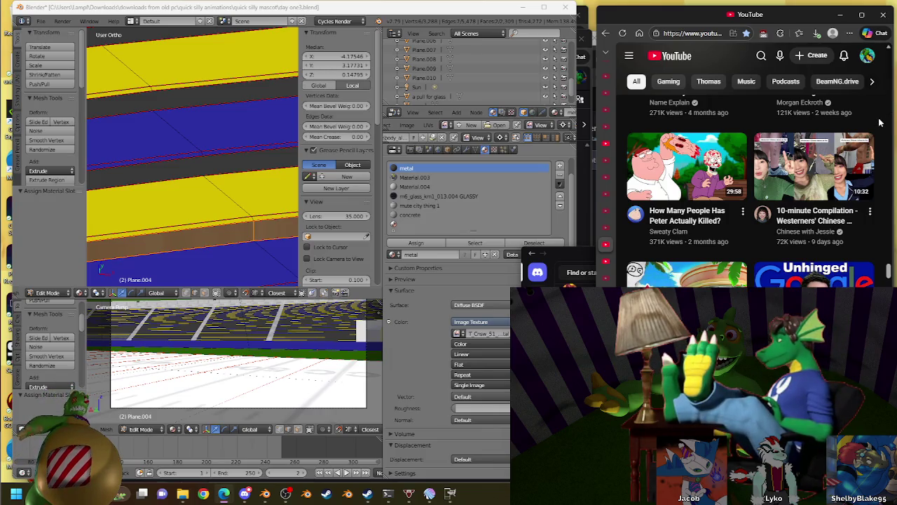
scroll(880, 123, "down", 1)
scroll(880, 123, "down", 1)
scroll(881, 123, "up", 1)
scroll(881, 123, "down", 2)
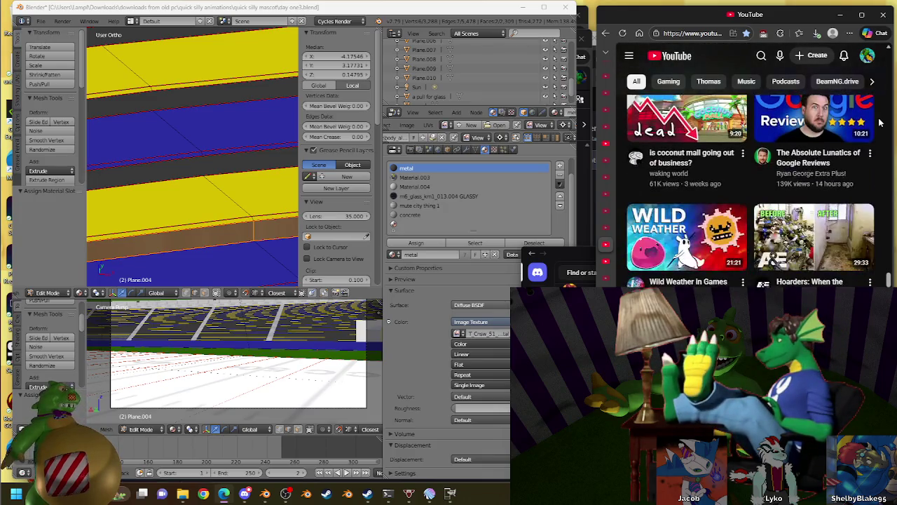
scroll(881, 123, "down", 2)
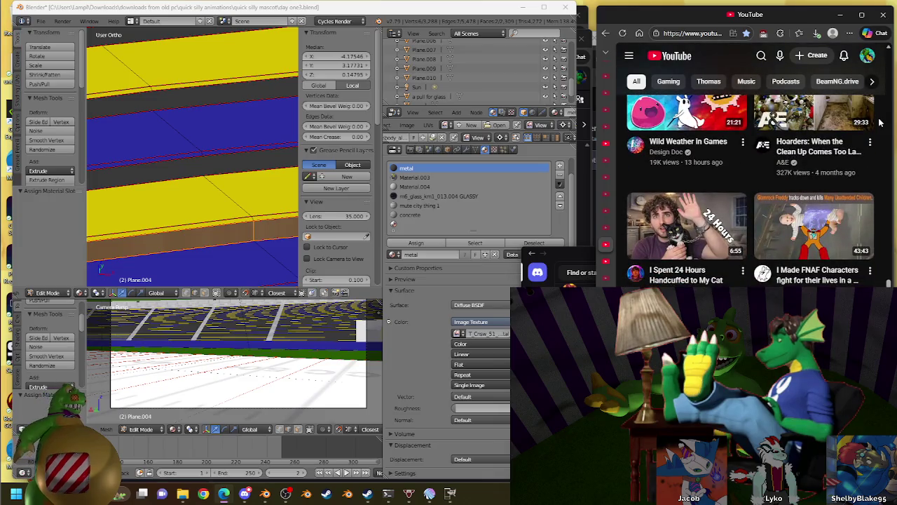
scroll(880, 123, "down", 2)
scroll(881, 123, "up", 1)
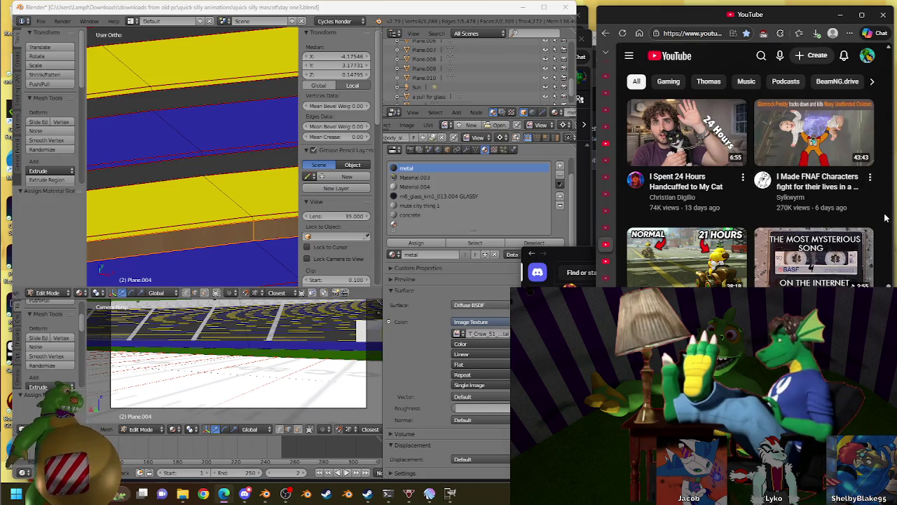
Open 'I Made FNAF Characters fight for their lives in a Hunger Games Simulation' from the YouTube feed
left_click(831, 140)
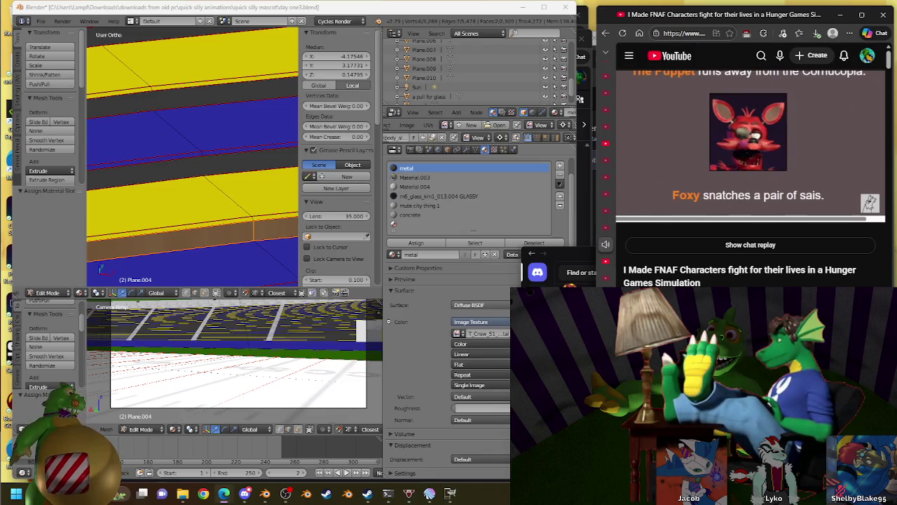
Switch away from the YouTube video and bring OBS Studio's streaming window forward
key("alt+Tab")
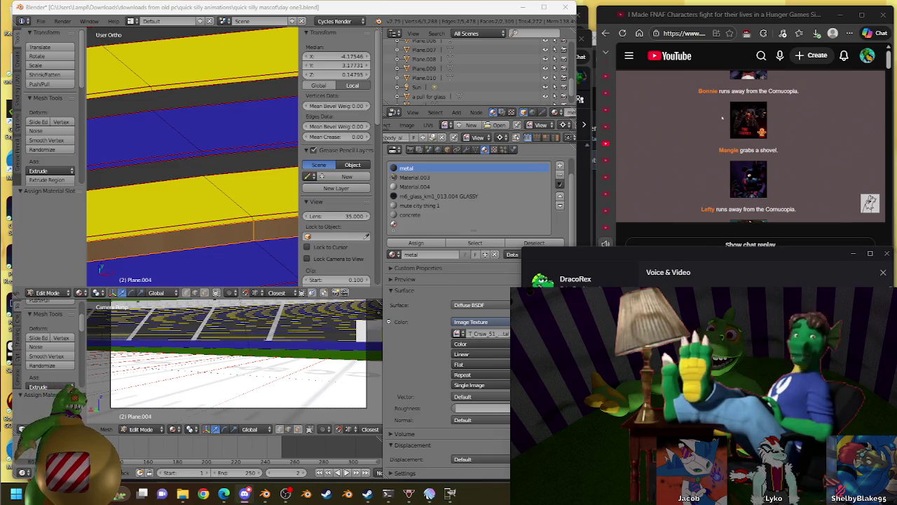
left_click(285, 497)
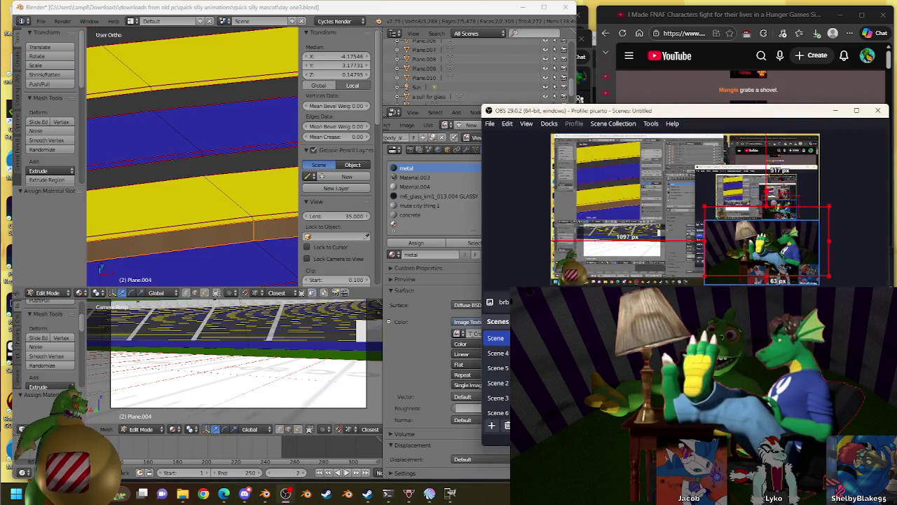
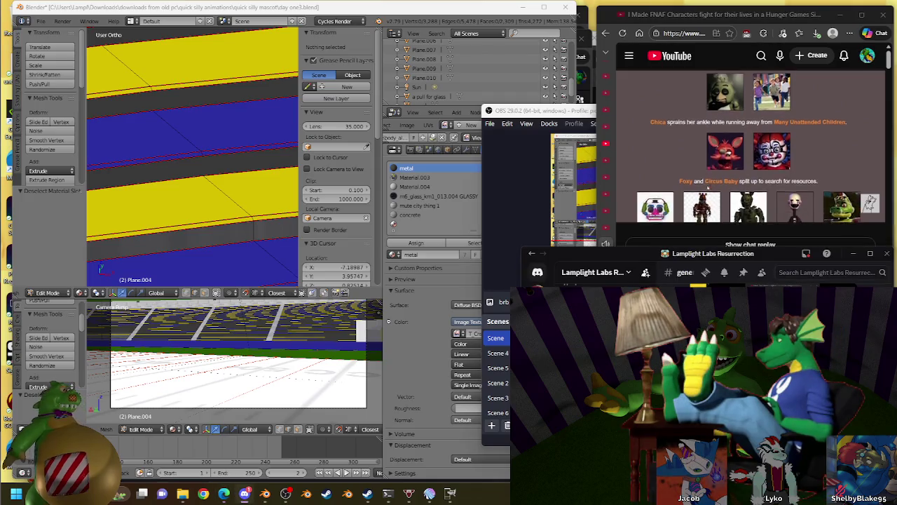
Switch Discord to Direct Messages and scroll through the conversation list
left_click(537, 272)
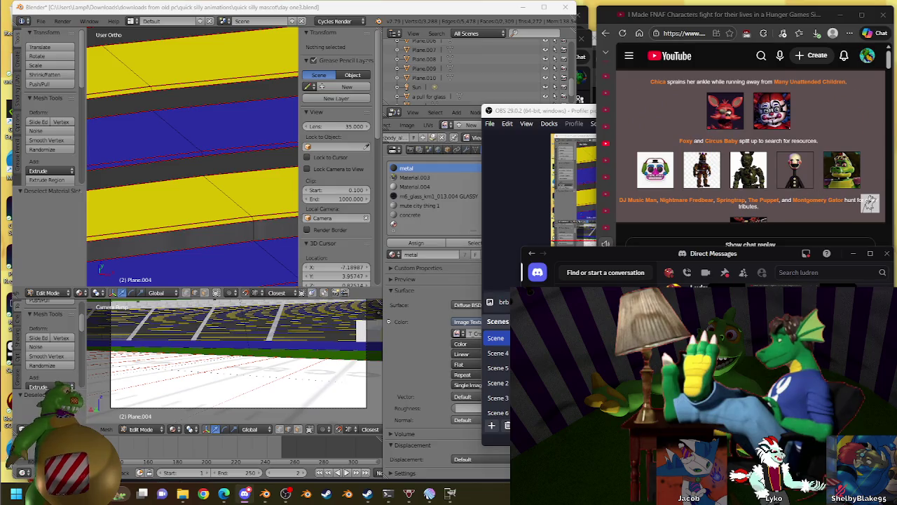
scroll(869, 203, "down", 1)
scroll(793, 177, "down", 1)
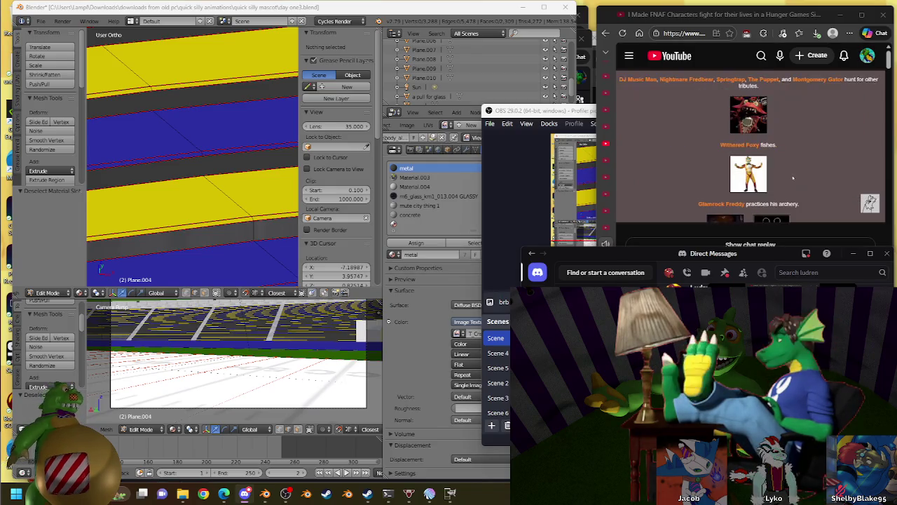
scroll(793, 177, "down", 1)
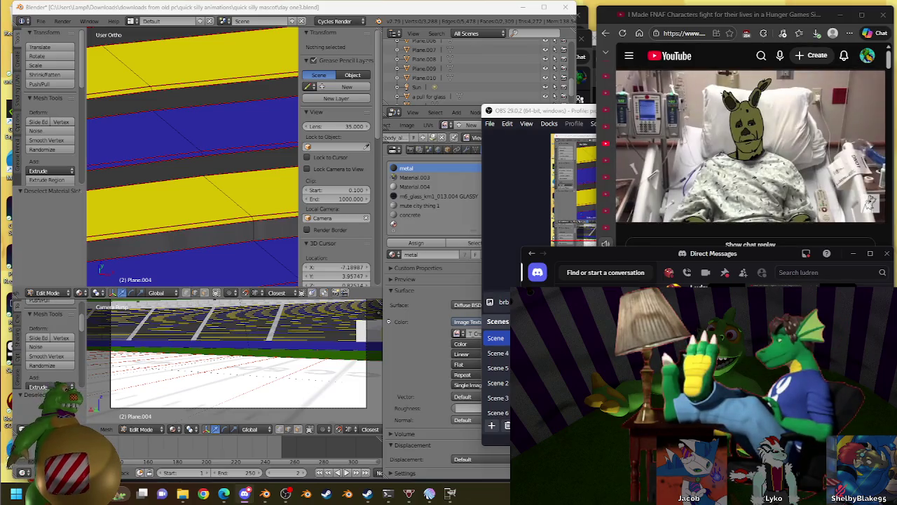
Resume the YouTube video and bring the Blender stadium window back in front
left_click(840, 111)
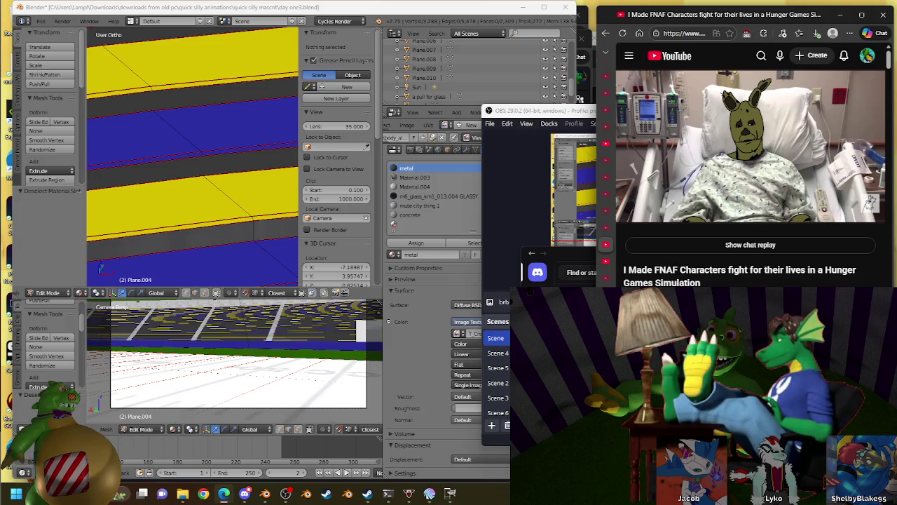
left_click(627, 173)
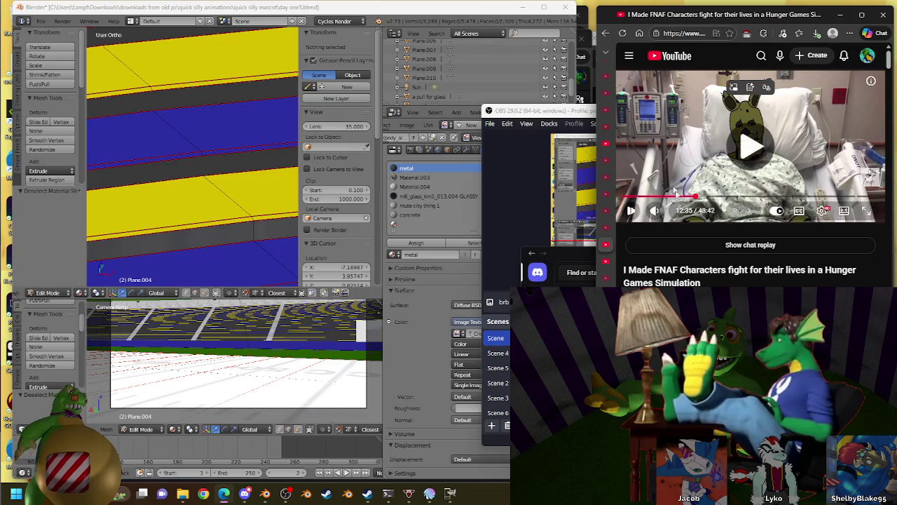
left_click(462, 10)
Bridge the edges of the first aisle gap into a face with the metal material
scroll(222, 172, "down", 3)
scroll(242, 165, "down", 3)
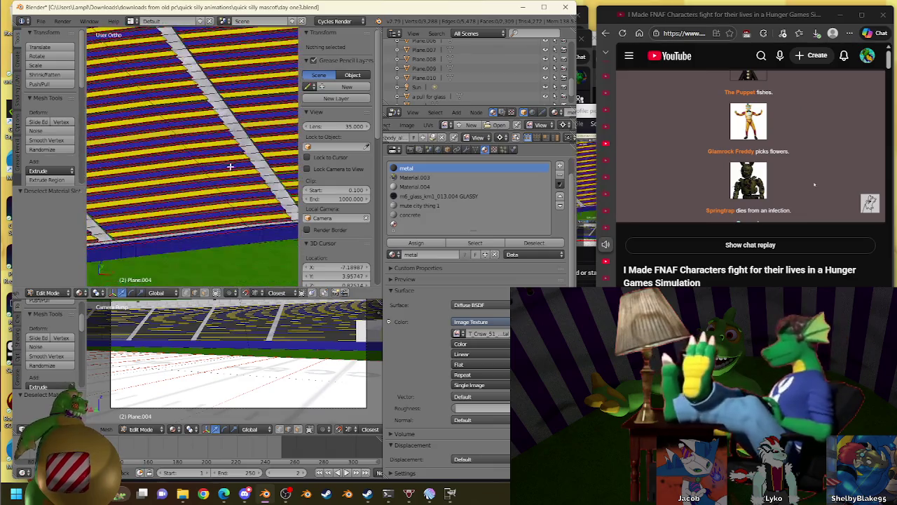
right_click(247, 120)
scroll(243, 133, "up", 4)
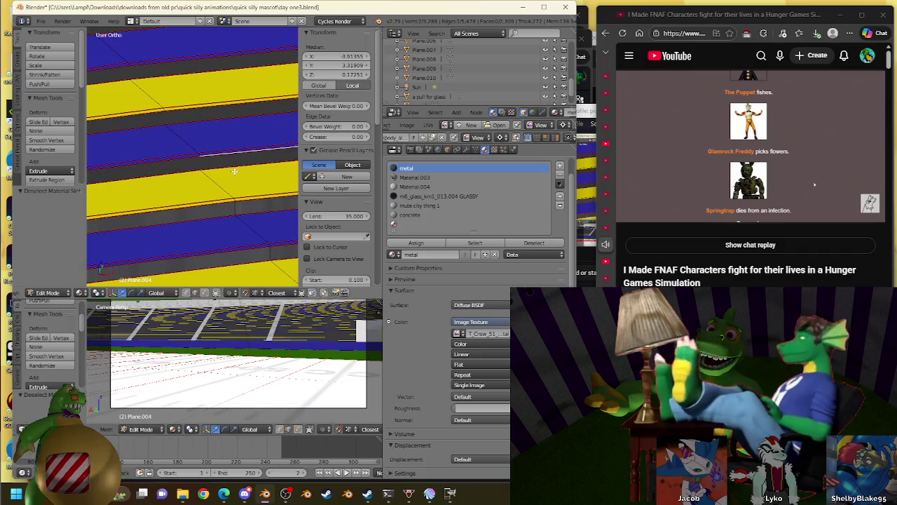
right_click(216, 155, "ctrl")
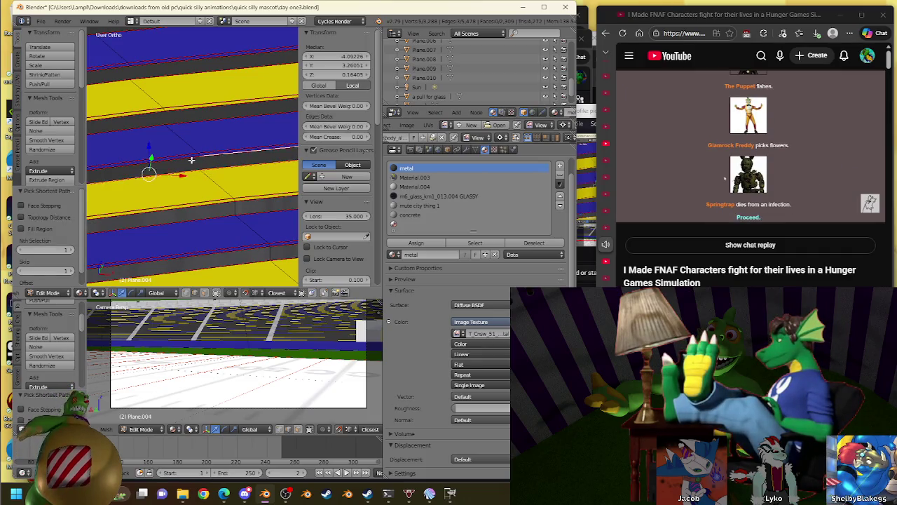
scroll(192, 160, "down", 3)
key("w")
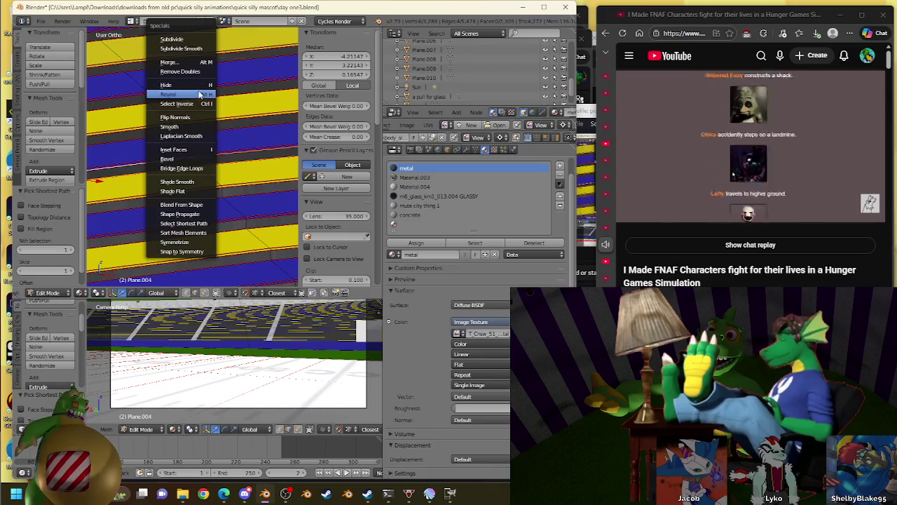
left_click(200, 168)
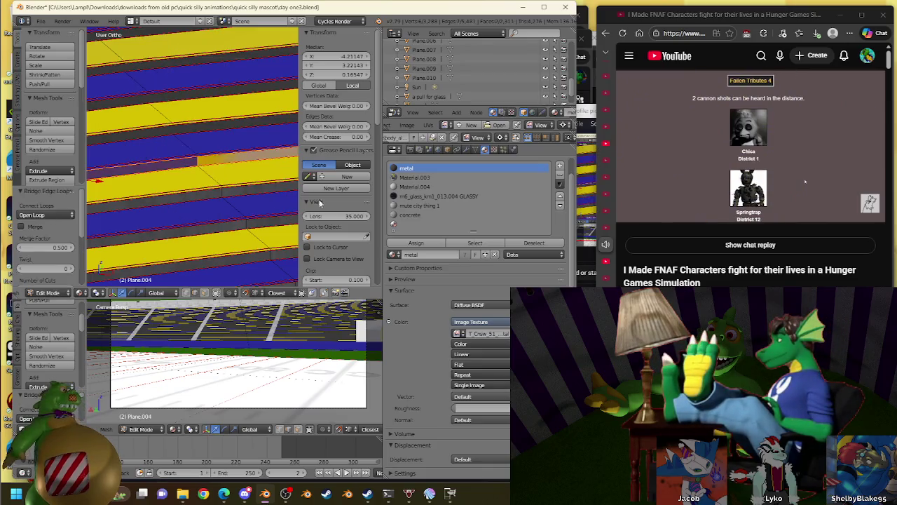
left_click(418, 243)
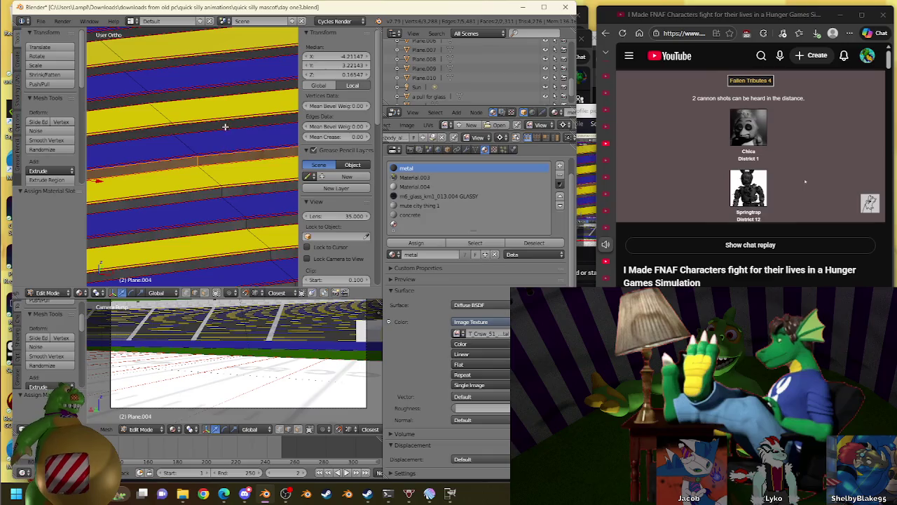
Fill the next two aisle step gaps with bridged faces assigned the metal material
left_click(147, 134, "ctrl")
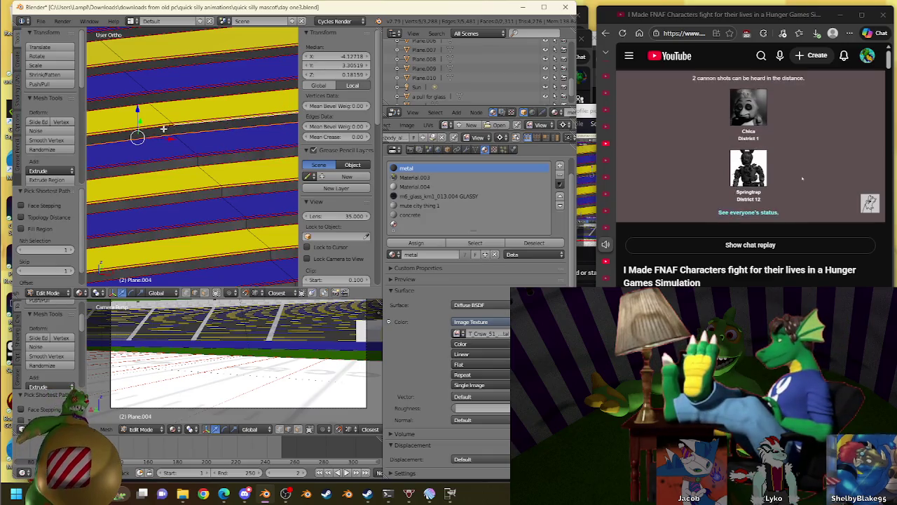
key("w")
left_click(200, 168)
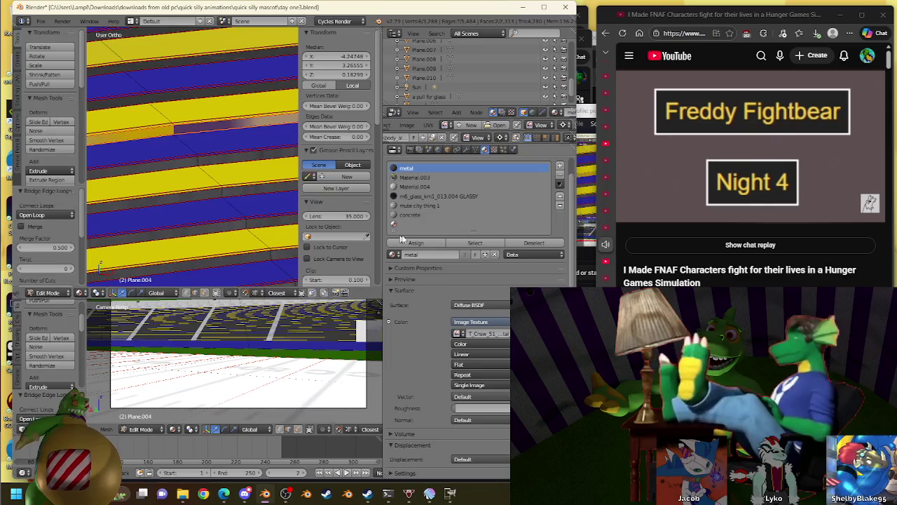
left_click(415, 244)
left_click(153, 115)
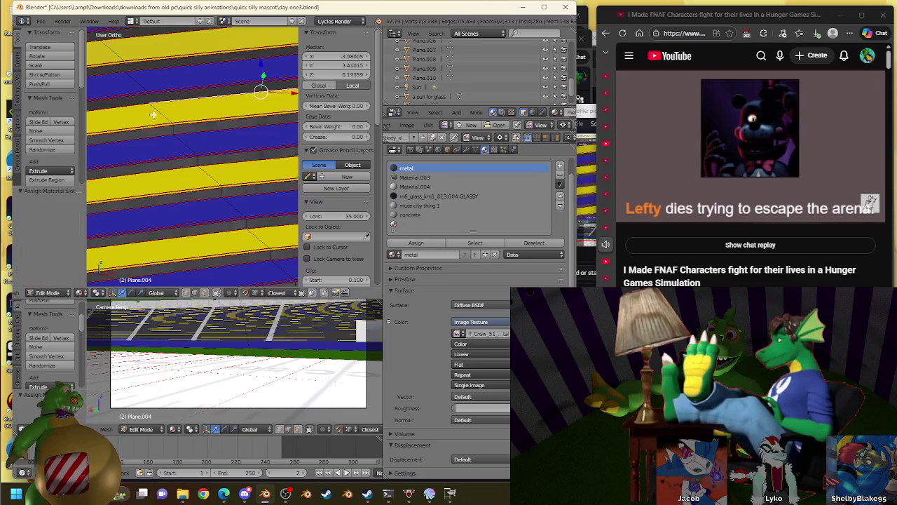
left_click(140, 113, "ctrl")
key("w")
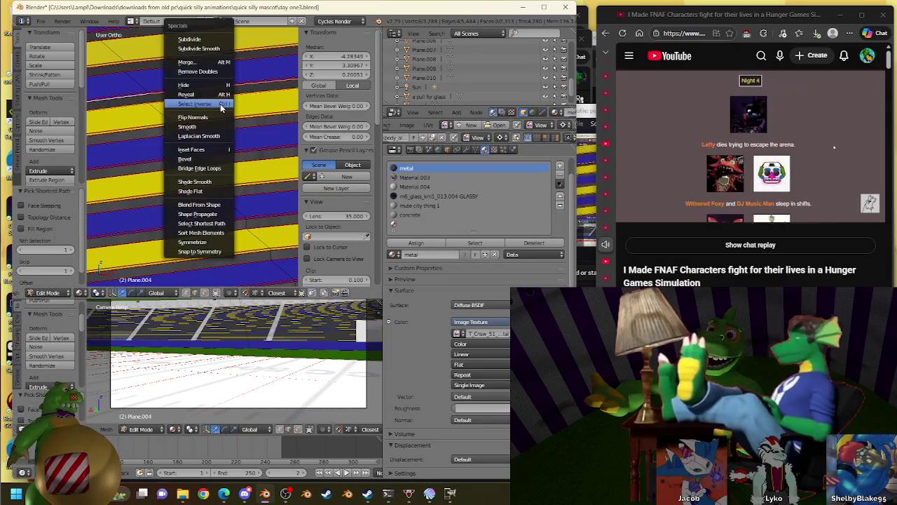
left_click(200, 161)
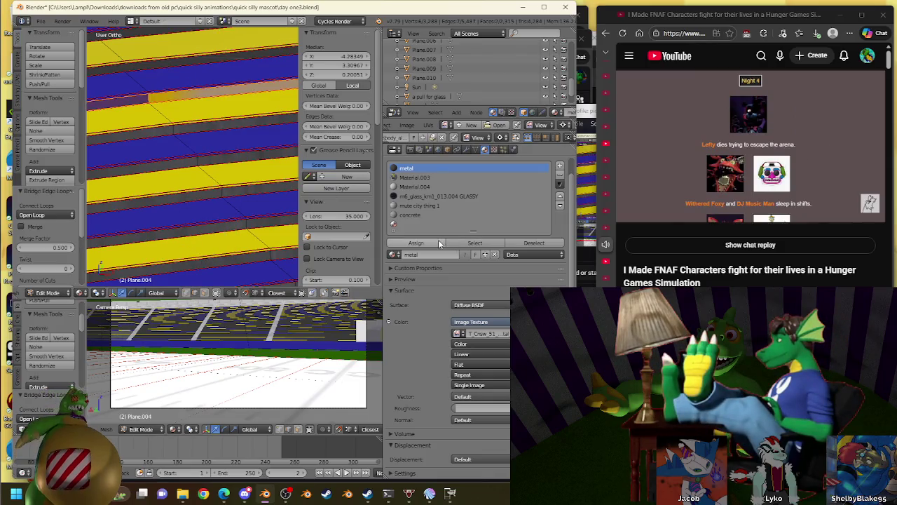
left_click(416, 243)
Fill two more aisle gaps further along the stands, assigning metal to the first
middle_click_drag(203, 182, 211, 142)
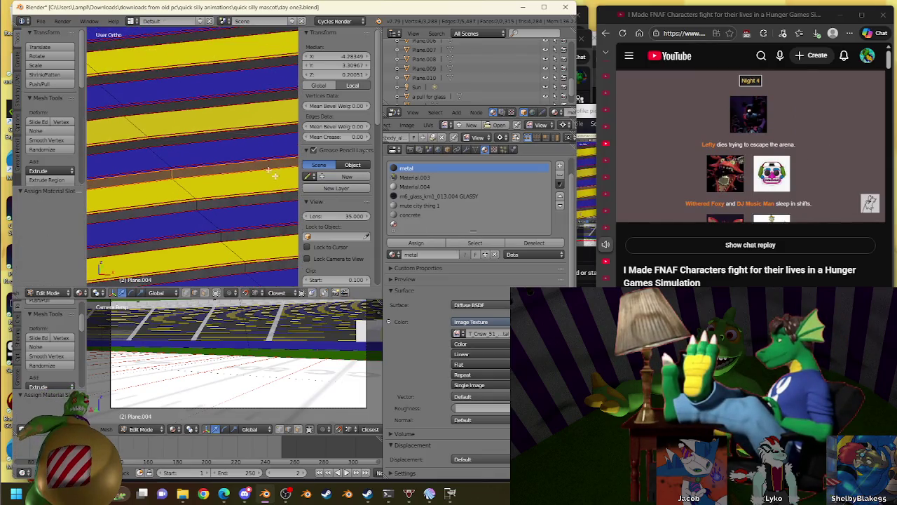
left_click(105, 150, "ctrl")
key("w")
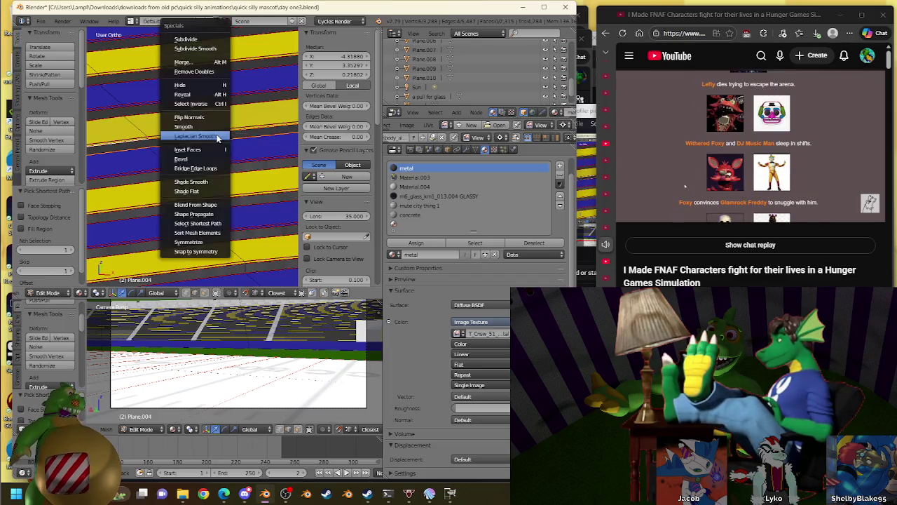
left_click(416, 243)
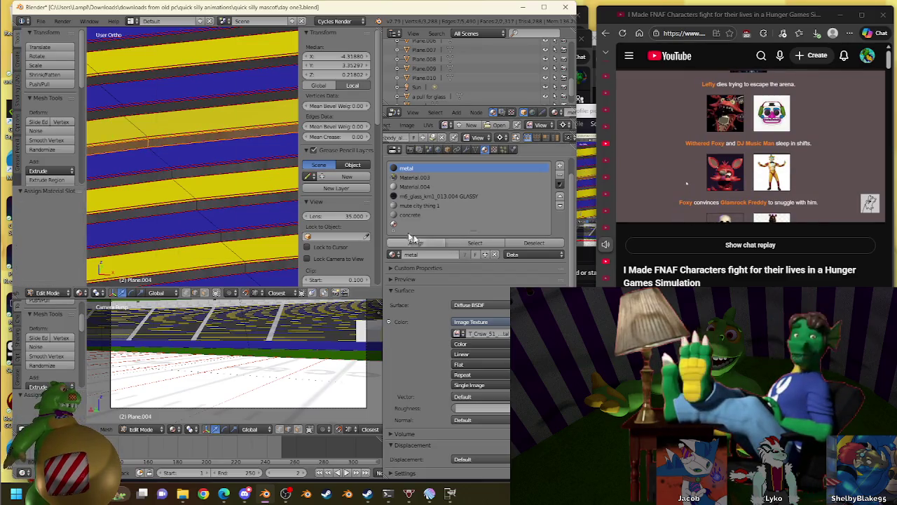
middle_click_drag(209, 120, 244, 186)
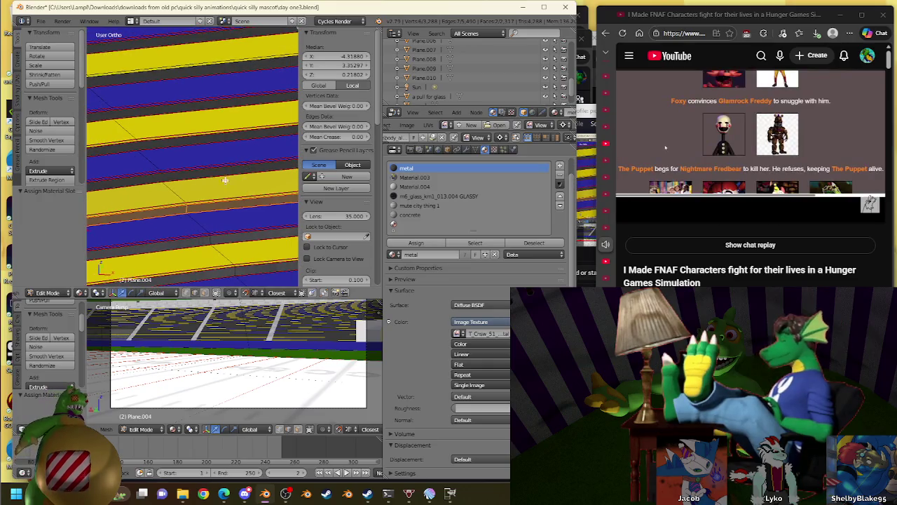
right_click(223, 168)
right_click(166, 186, "ctrl")
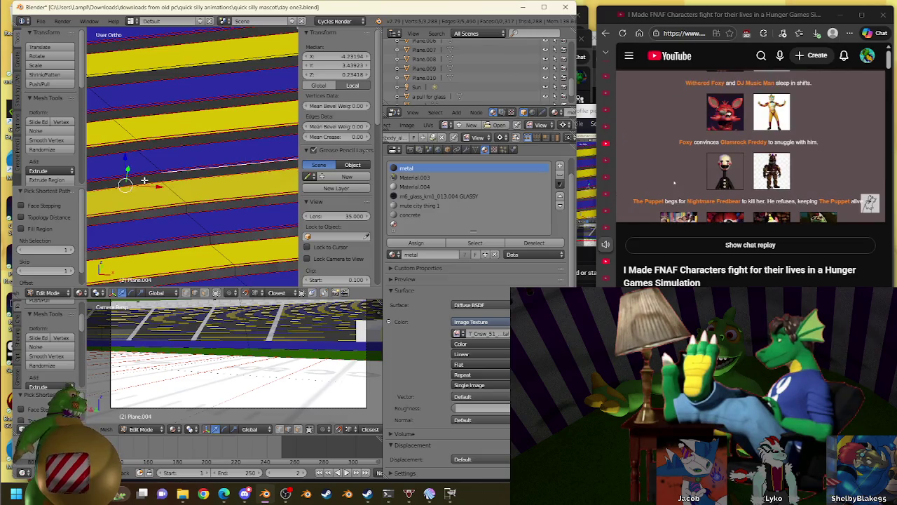
key("w")
left_click(145, 181)
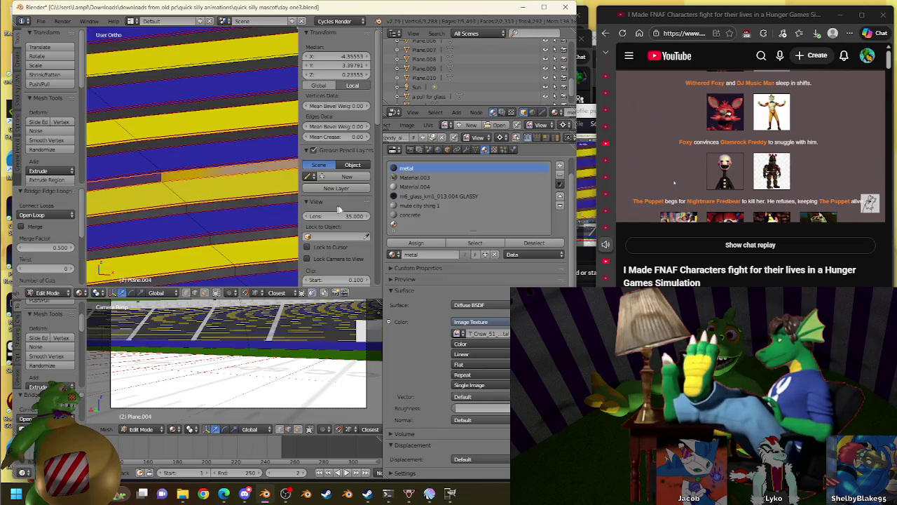
Bridge the edges on both sides of another aisle gap into a new face
right_click(112, 155)
right_click(164, 137, "ctrl")
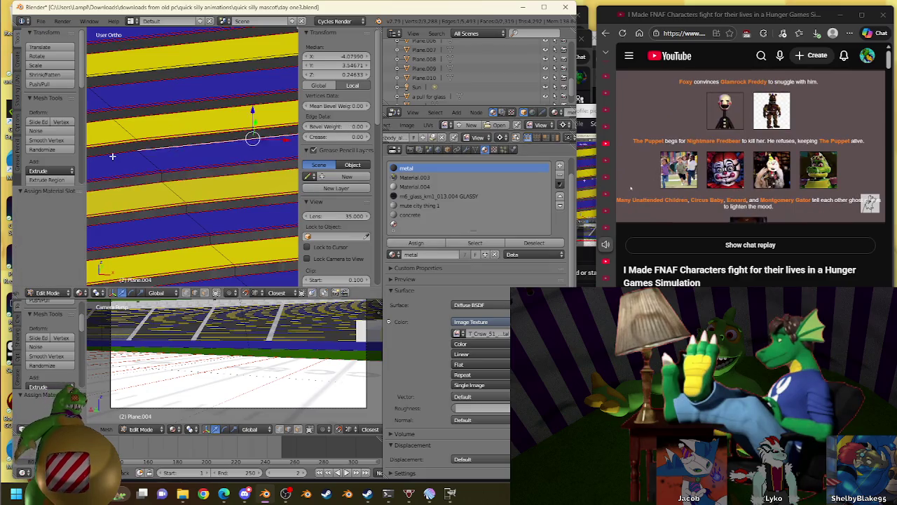
right_click(169, 152)
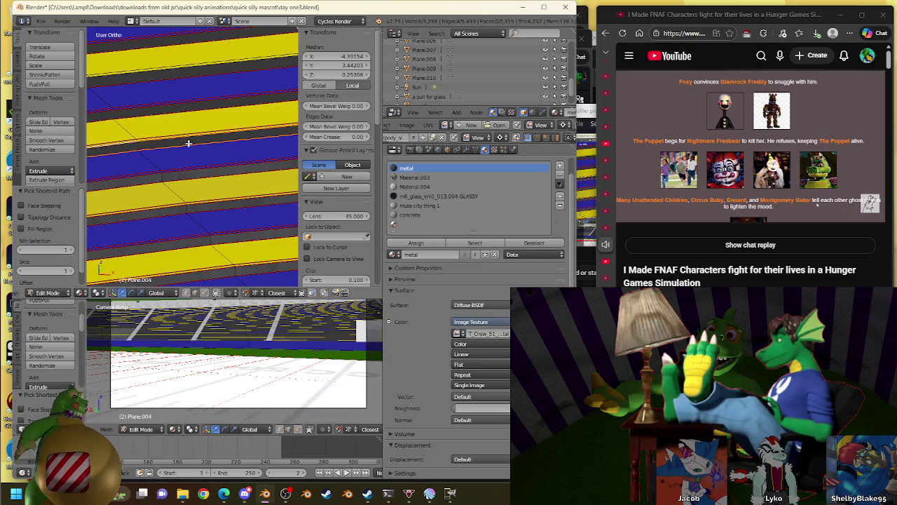
key("w")
left_click(185, 152)
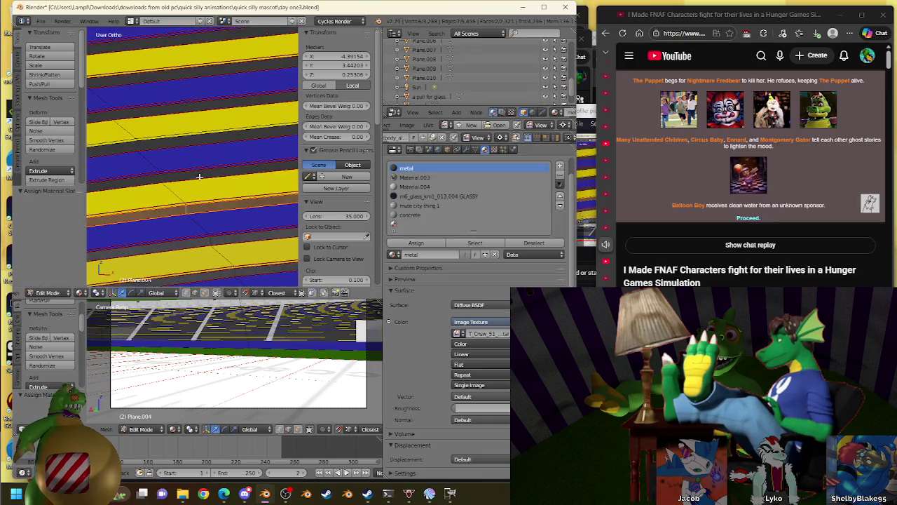
Bridge two aisle gaps via the Ctrl+E edge menu and give each face the metal material
right_click(164, 174, "ctrl")
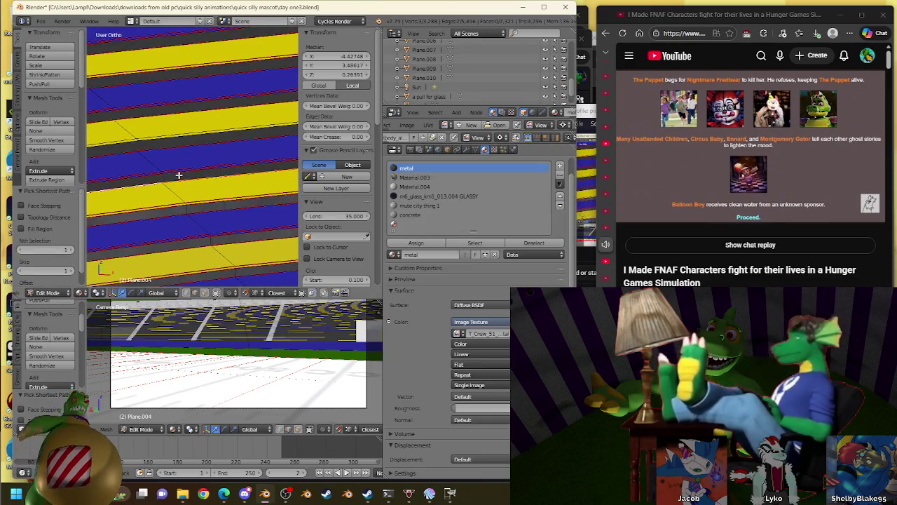
right_click(140, 181, "ctrl")
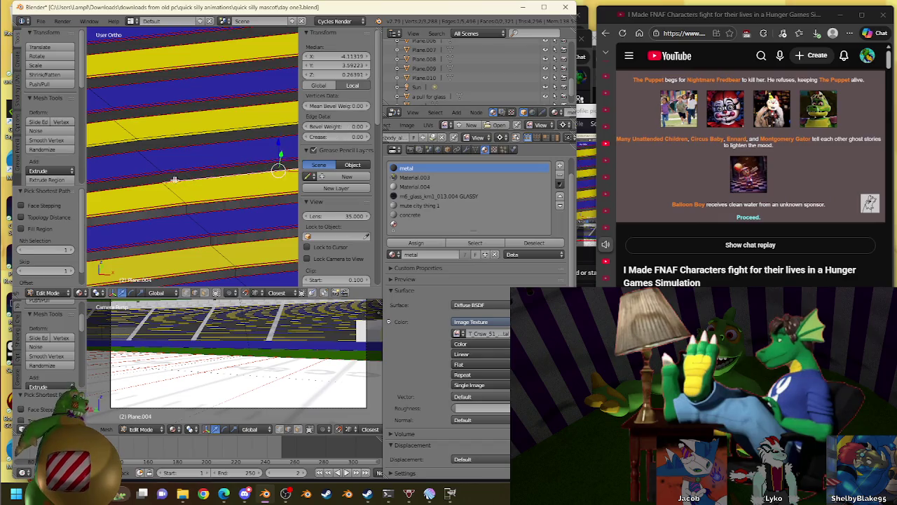
key("ctrl+e")
left_click(210, 169)
left_click(415, 242)
right_click(110, 149, "ctrl")
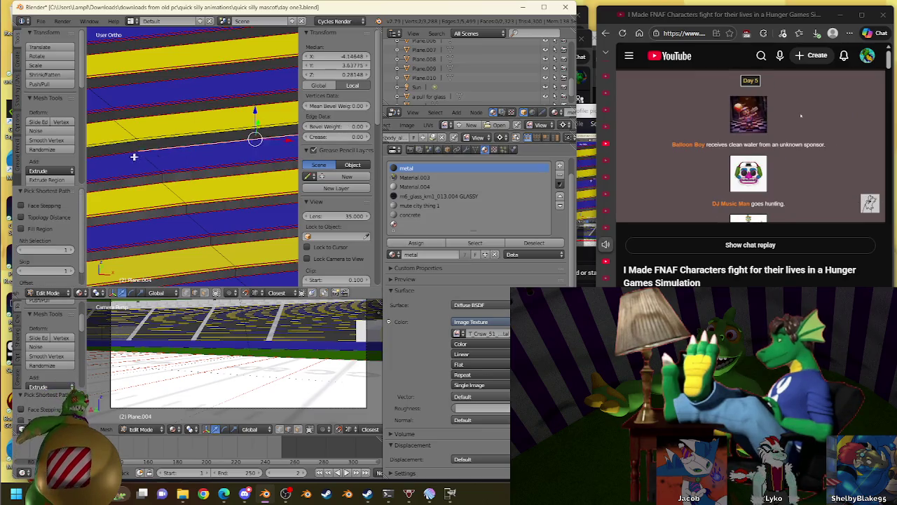
right_click(115, 146, "ctrl")
key("ctrl+e")
left_click(153, 141)
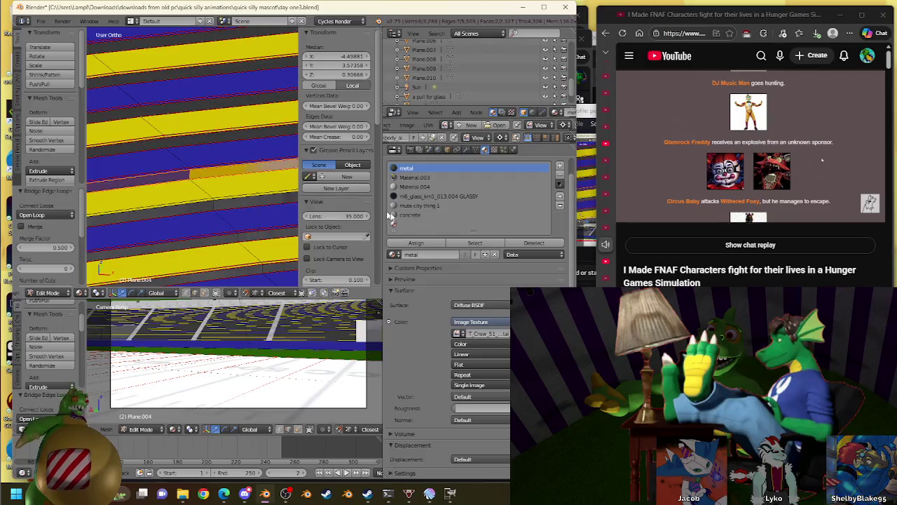
left_click(424, 245)
Bridge the next two step gaps, giving the second new face the metal material
right_click(147, 157, "ctrl")
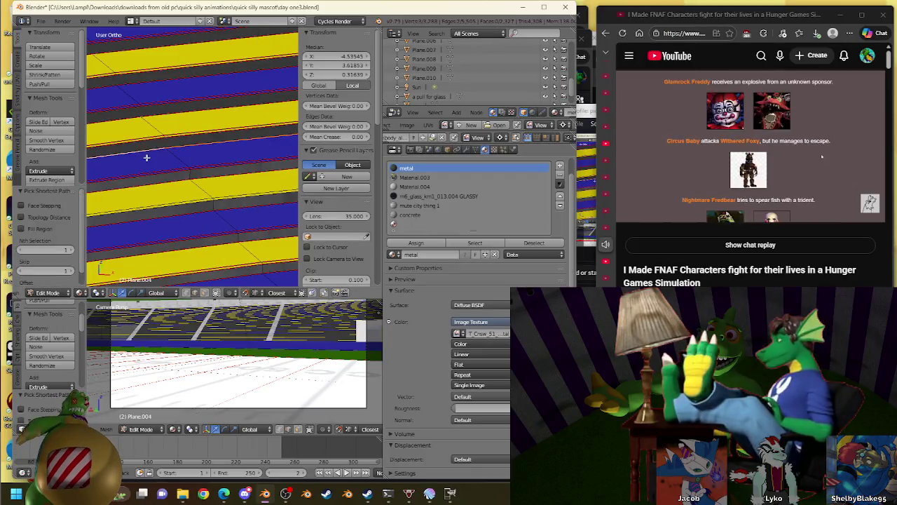
key("w")
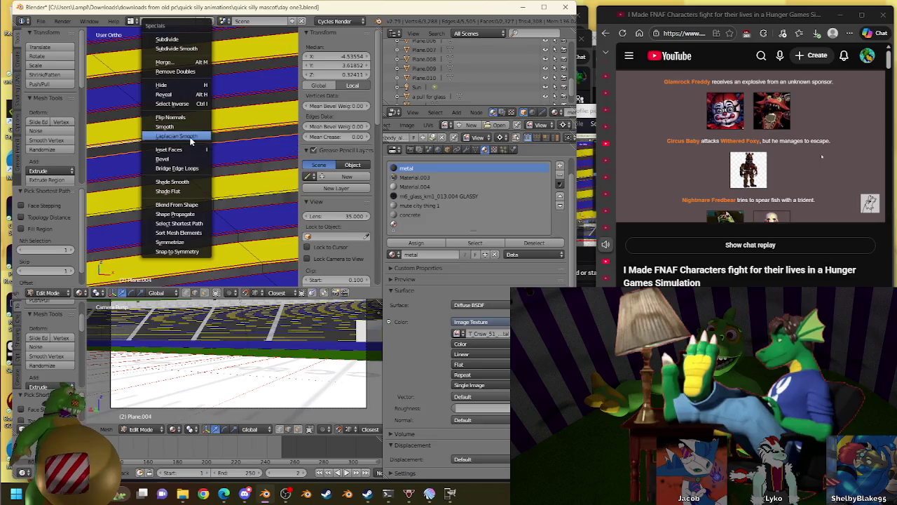
left_click(198, 171)
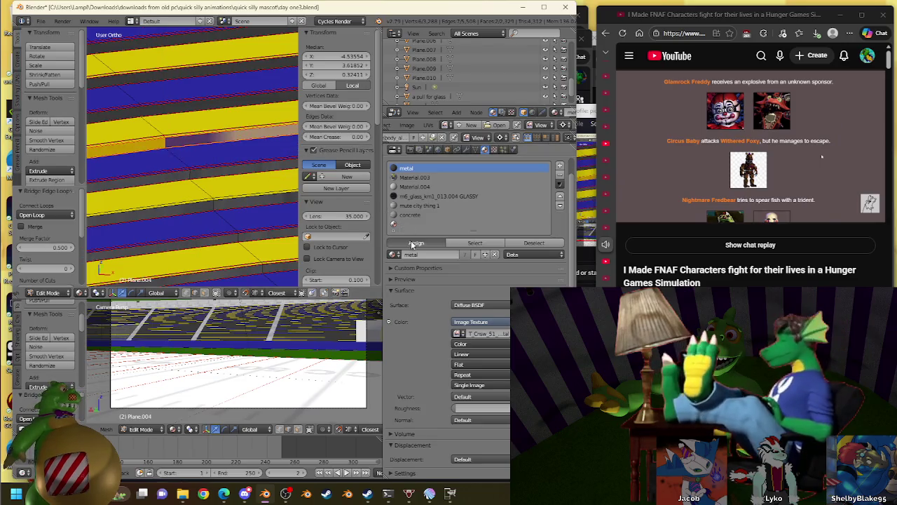
right_click(189, 107)
right_click(95, 114, "ctrl")
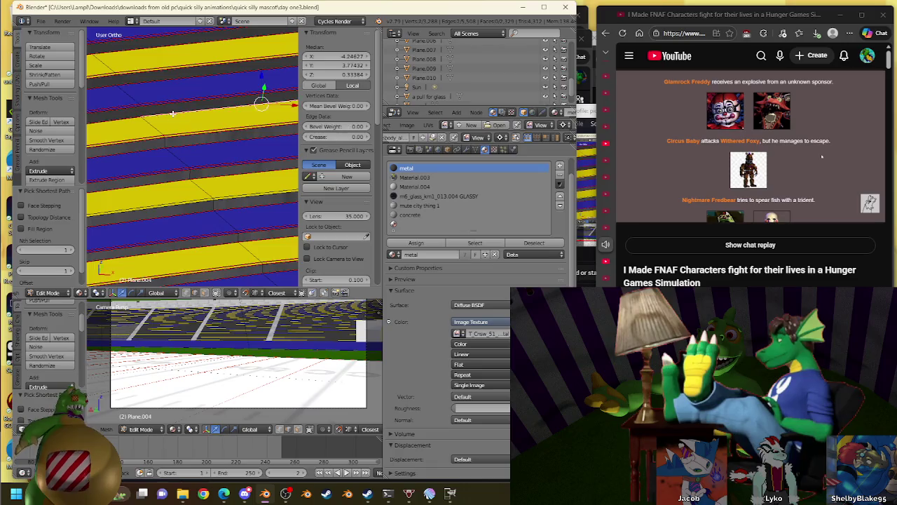
right_click(129, 122, "ctrl")
key("w")
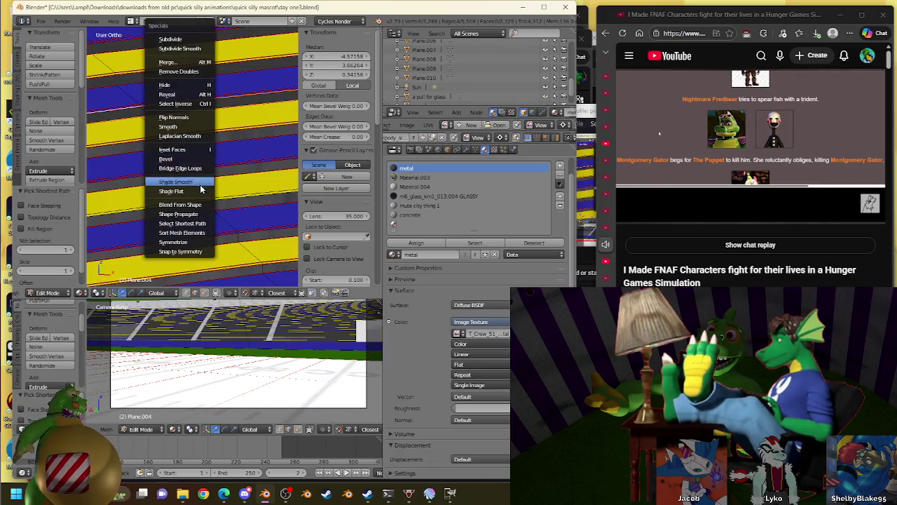
left_click(198, 169)
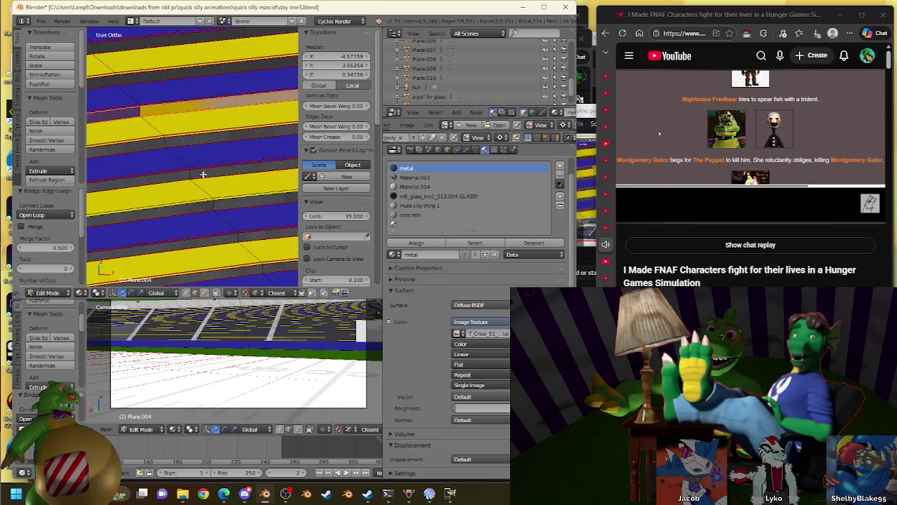
left_click(416, 243)
Fill two further aisle gaps along the stands with bridged metal faces
middle_click_drag(267, 112, 267, 188, "shift")
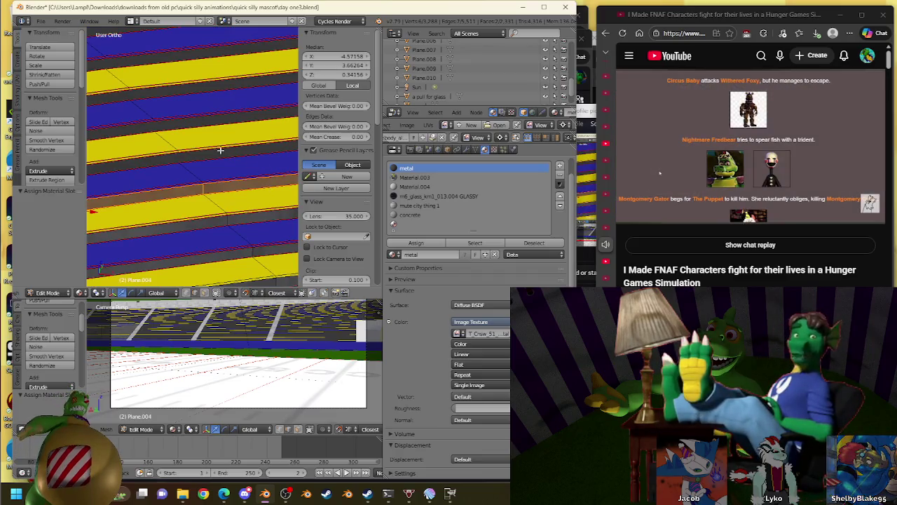
right_click(162, 167, "ctrl")
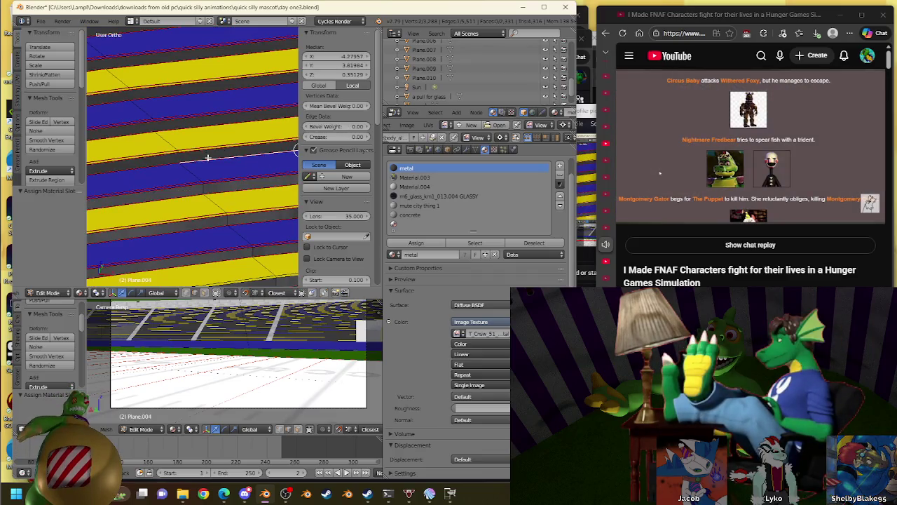
key("w")
left_click(176, 172)
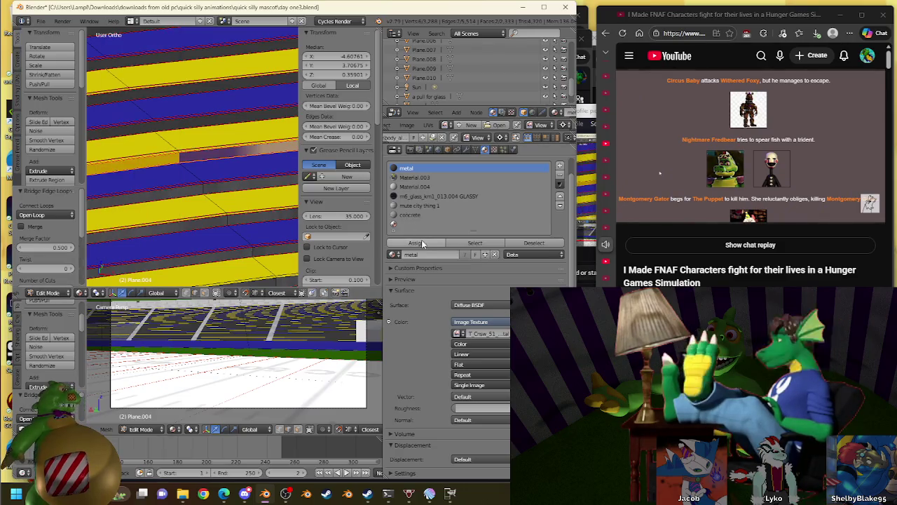
left_click(415, 242)
right_click(168, 132)
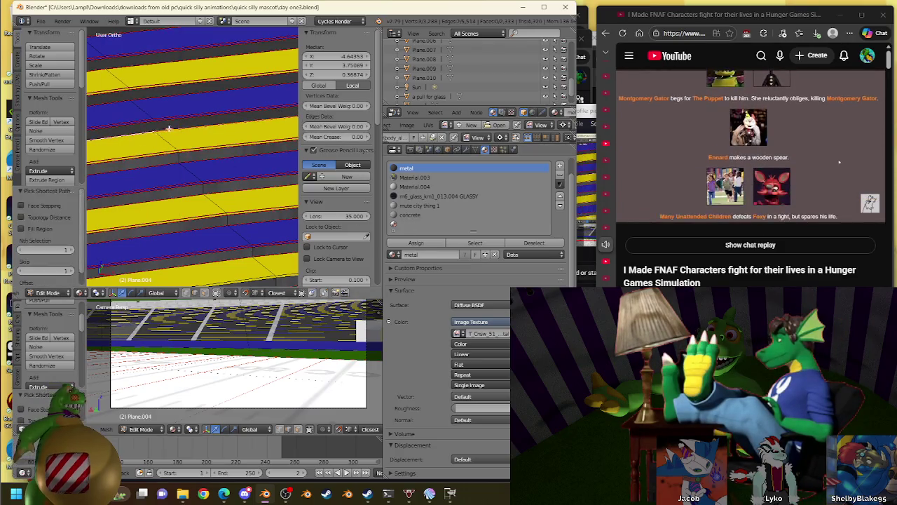
right_click(150, 128, "ctrl")
key("w")
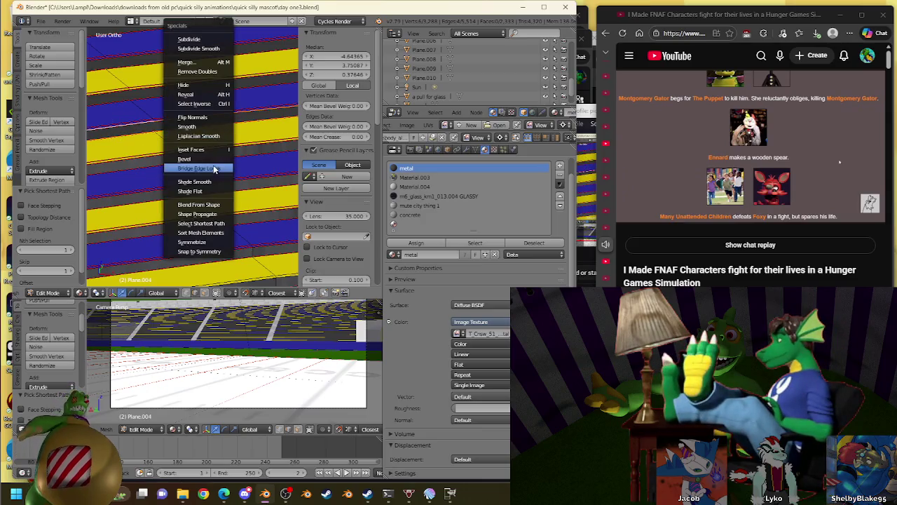
left_click(200, 168)
left_click(416, 242)
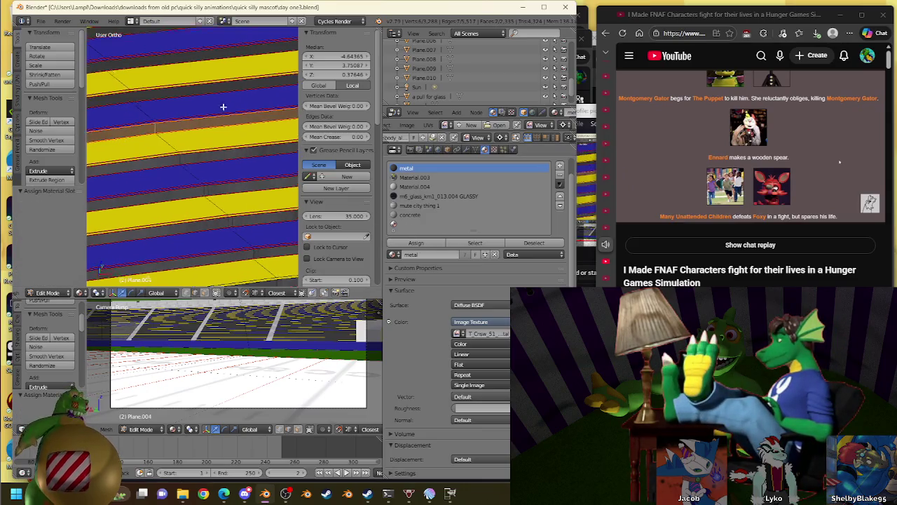
Bridge the next pair of gaps between the seat tiers and apply metal to both
middle_click_drag(224, 105, 236, 157)
right_click(220, 147)
right_click(161, 145, "ctrl")
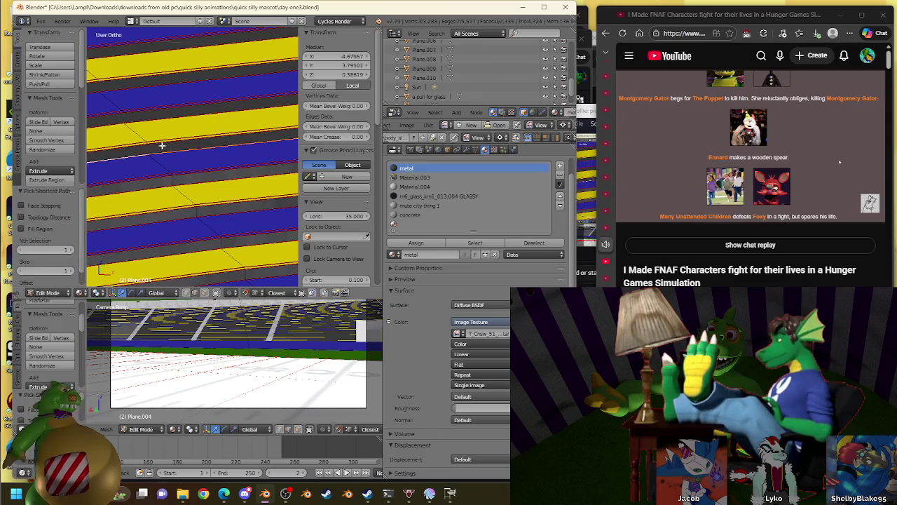
right_click(187, 148, "ctrl")
key("w")
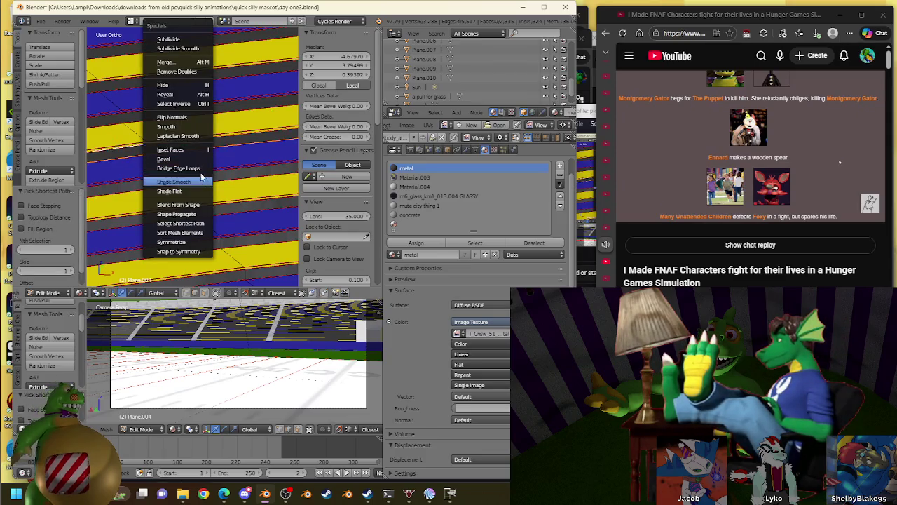
left_click(201, 170)
left_click(415, 243)
right_click(121, 127)
right_click(158, 111, "ctrl")
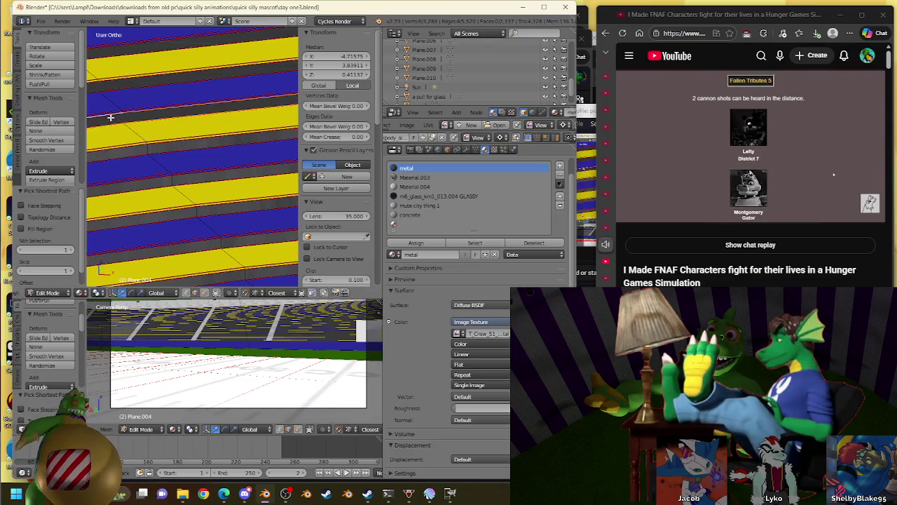
key("w")
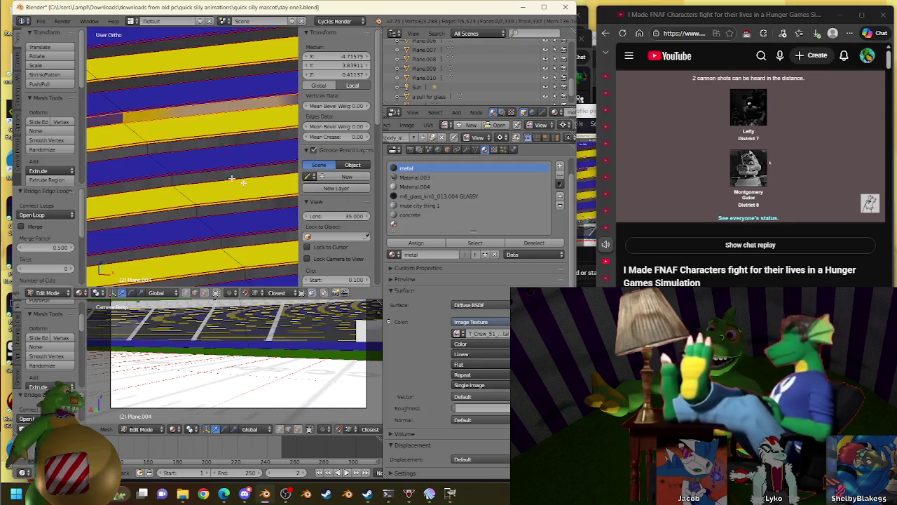
left_click(415, 243)
Close the next aisle gap further along the stands with a bridged metal face
middle_click_drag(210, 123, 220, 174, "shift")
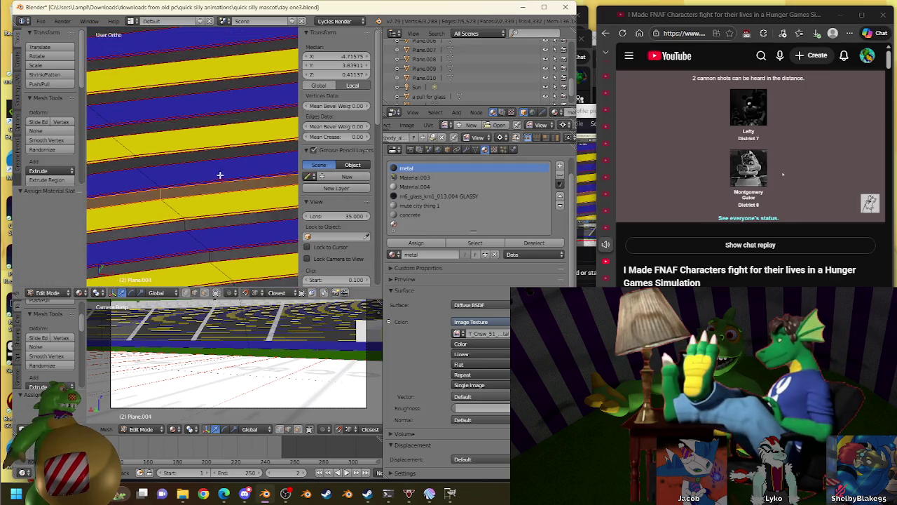
left_click(181, 164)
left_click(117, 169, "ctrl")
left_click(132, 161, "ctrl")
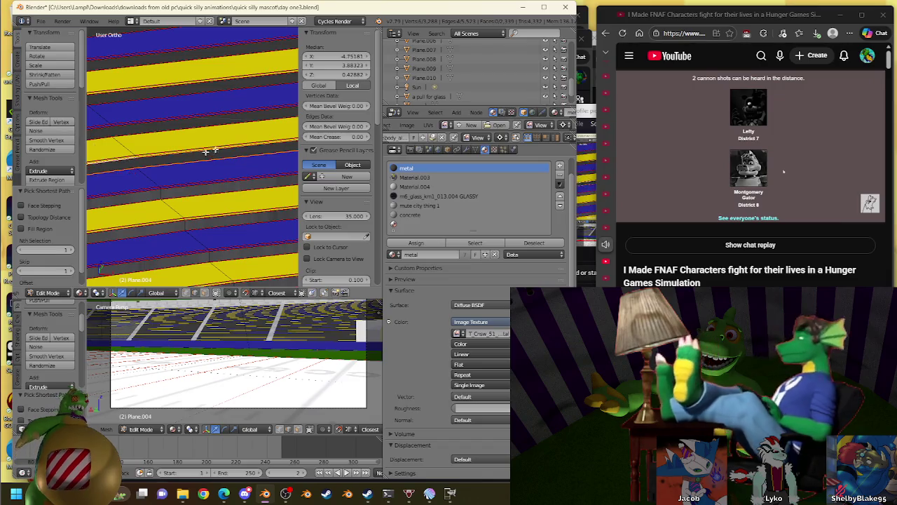
key("w")
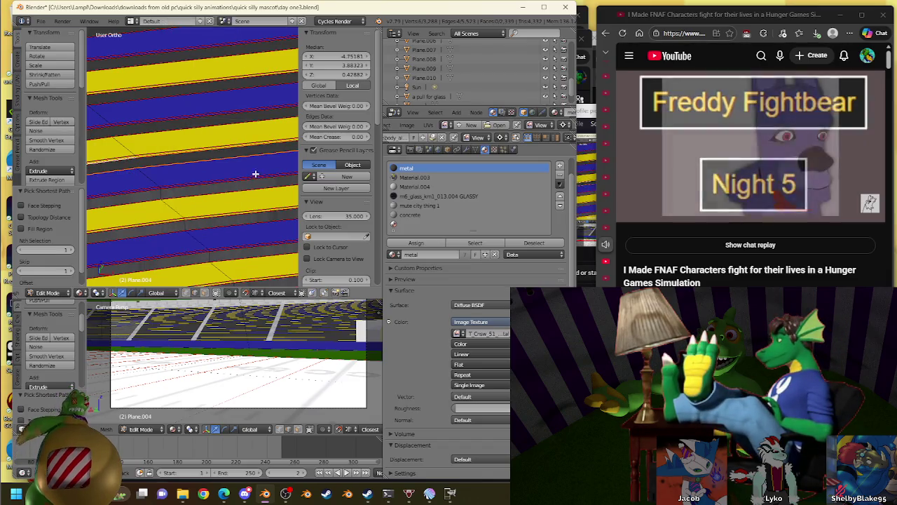
key("w")
left_click(196, 168)
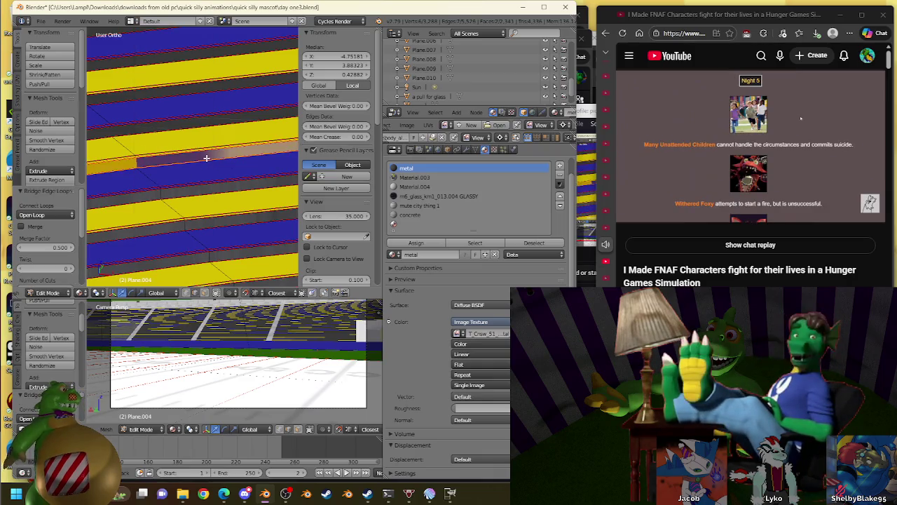
left_click(405, 241)
Bridge two more step gaps, assigning the metal material to the first
right_click(180, 134)
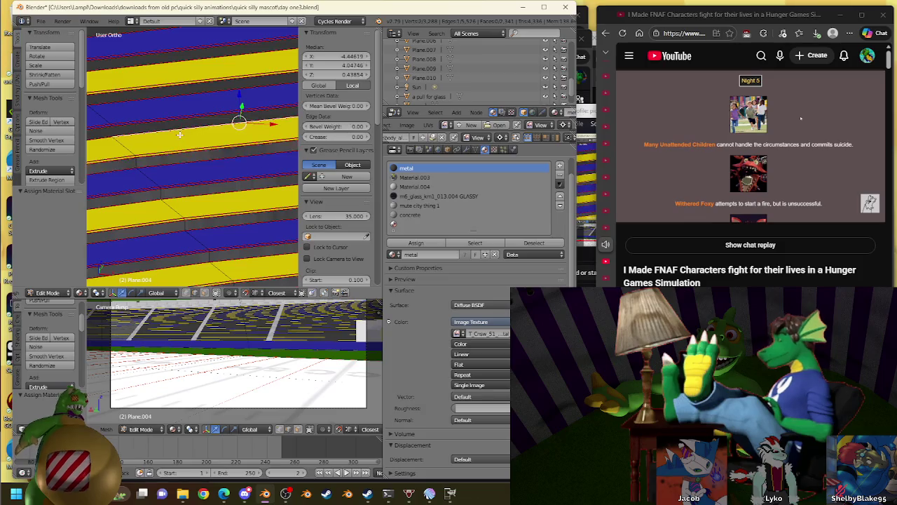
right_click(131, 129, "ctrl")
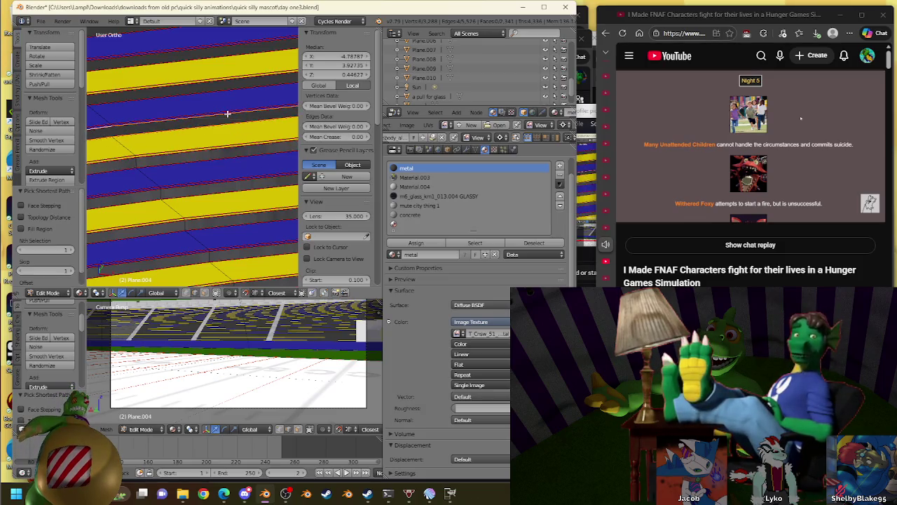
key("w")
left_click(210, 160)
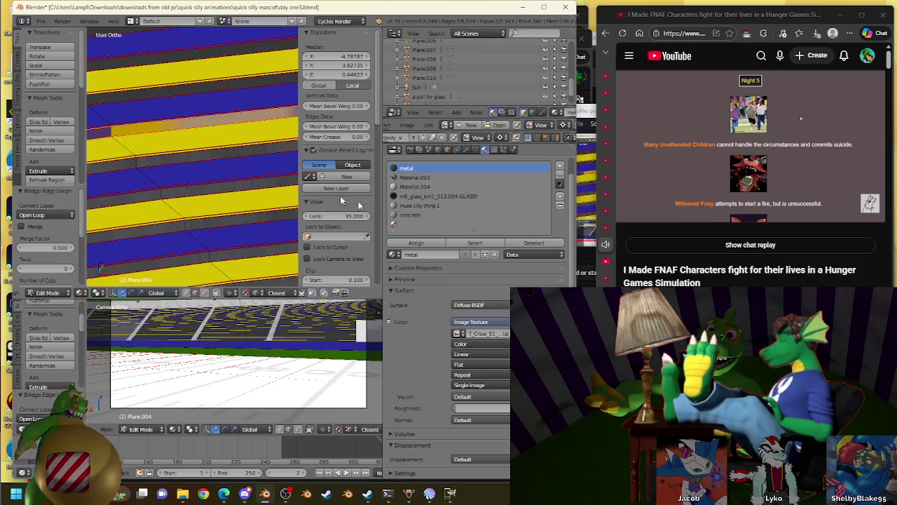
left_click(436, 244)
right_click(245, 158)
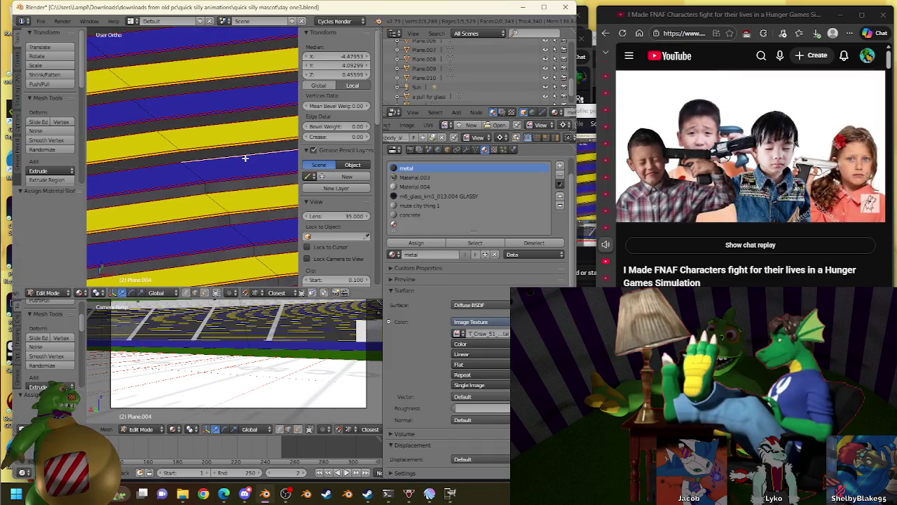
right_click(182, 160, "ctrl")
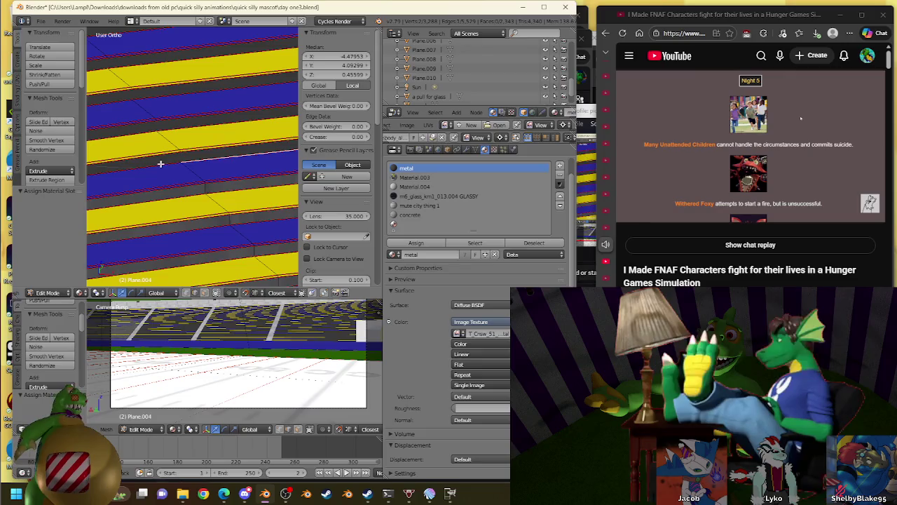
right_click(168, 153, "ctrl")
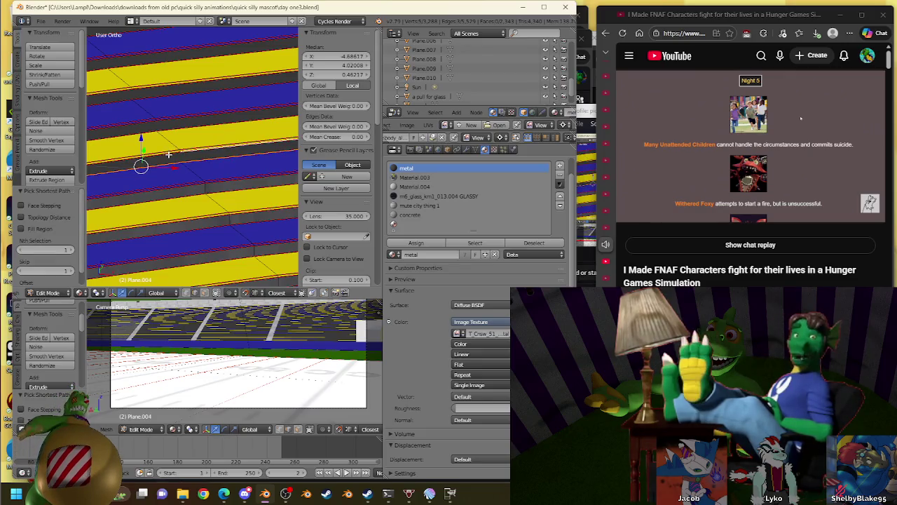
right_click(168, 153, "ctrl")
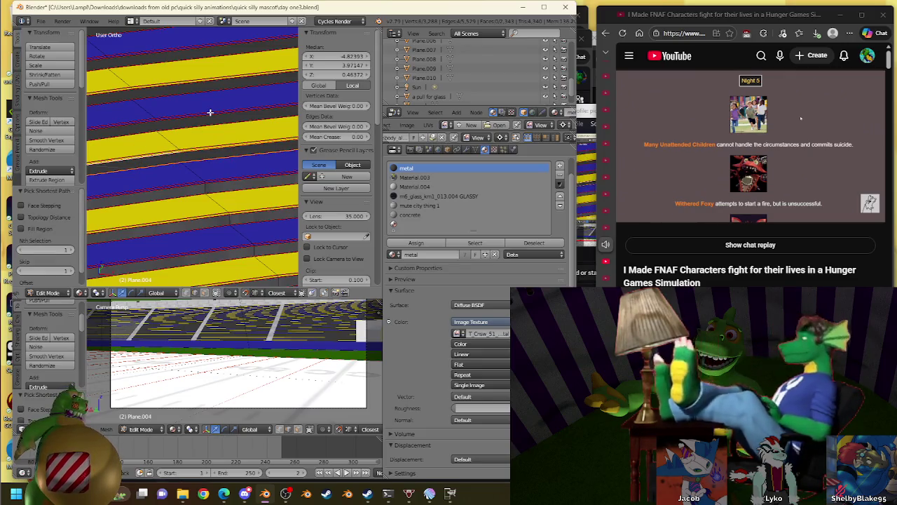
key("w")
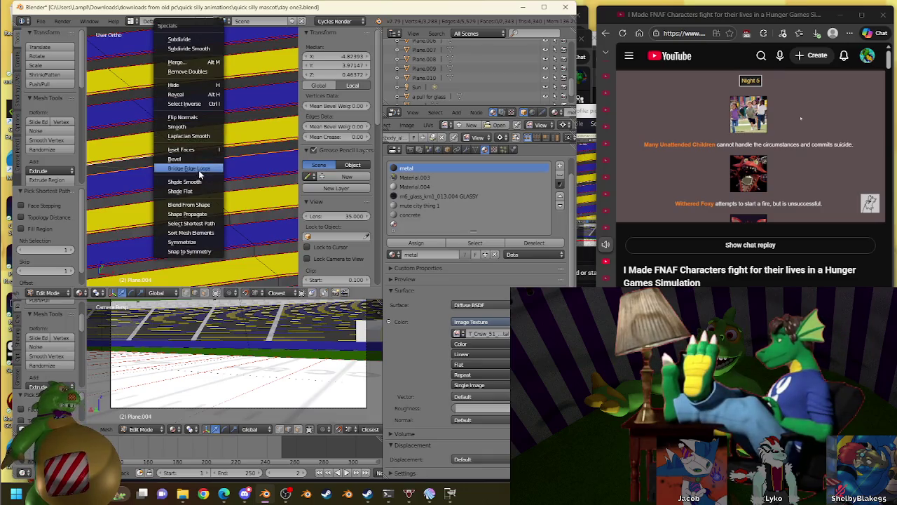
left_click(199, 168)
Fill two more aisle gaps between the yellow and blue rows with metal faces
right_click(205, 151, "ctrl")
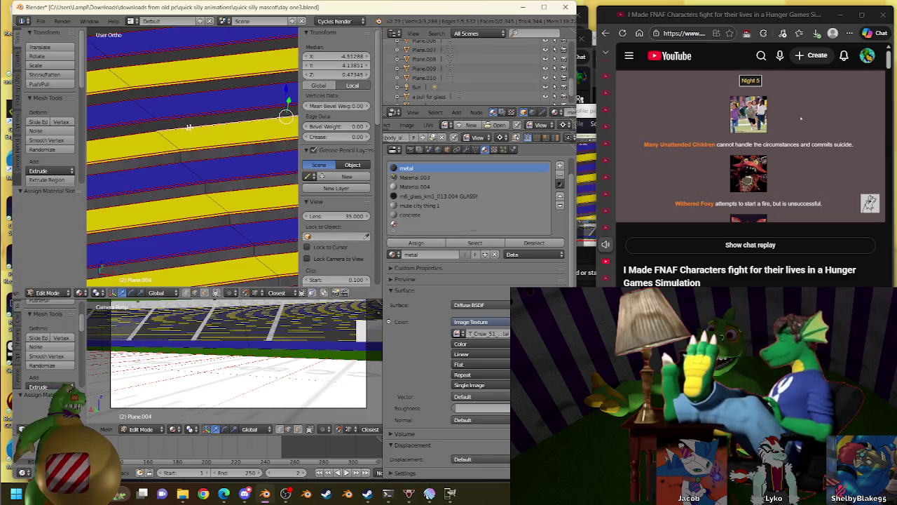
key("w")
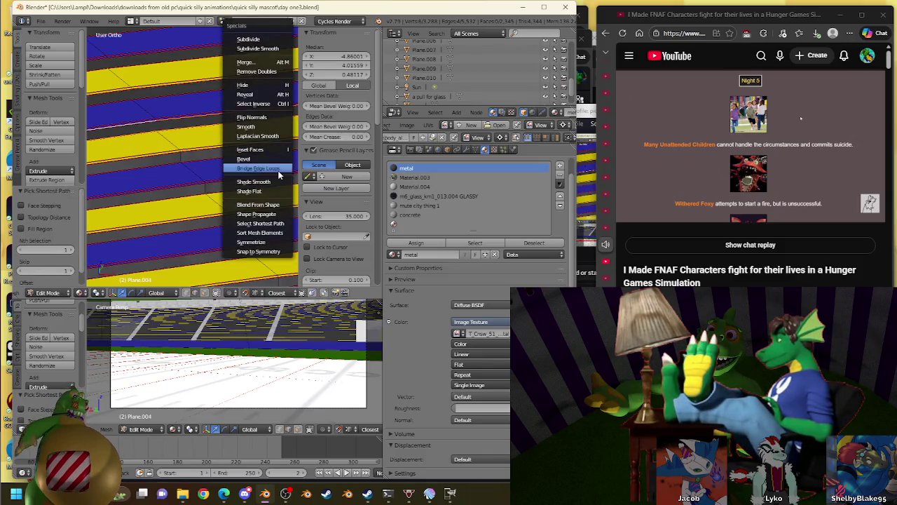
left_click(416, 242)
right_click(187, 89)
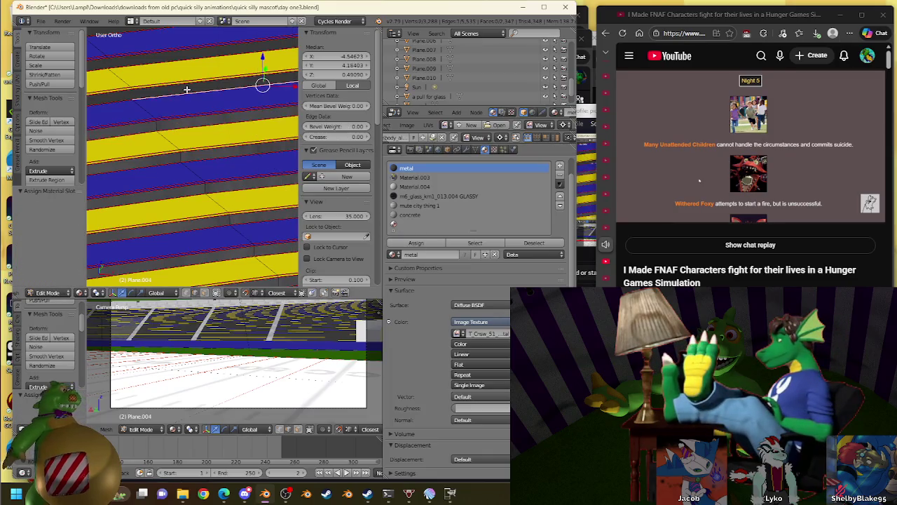
right_click(161, 89, "ctrl")
right_click(103, 92, "ctrl")
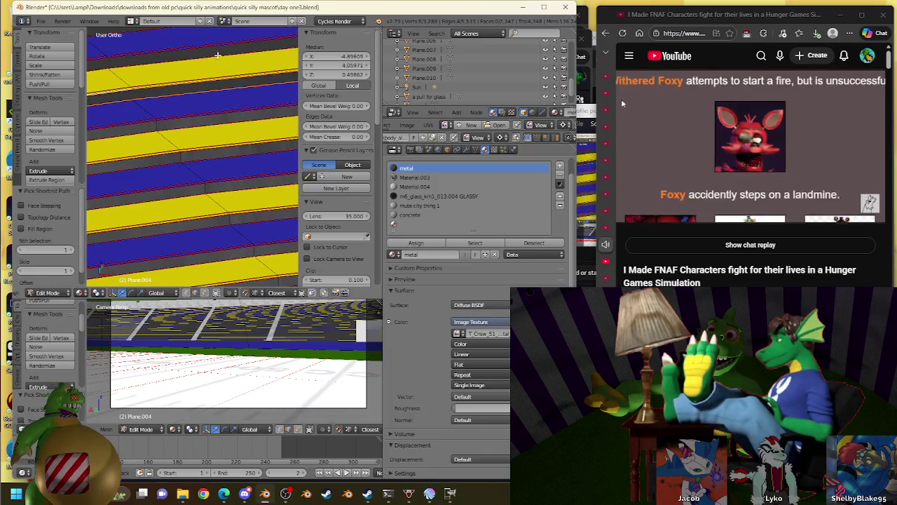
key("w")
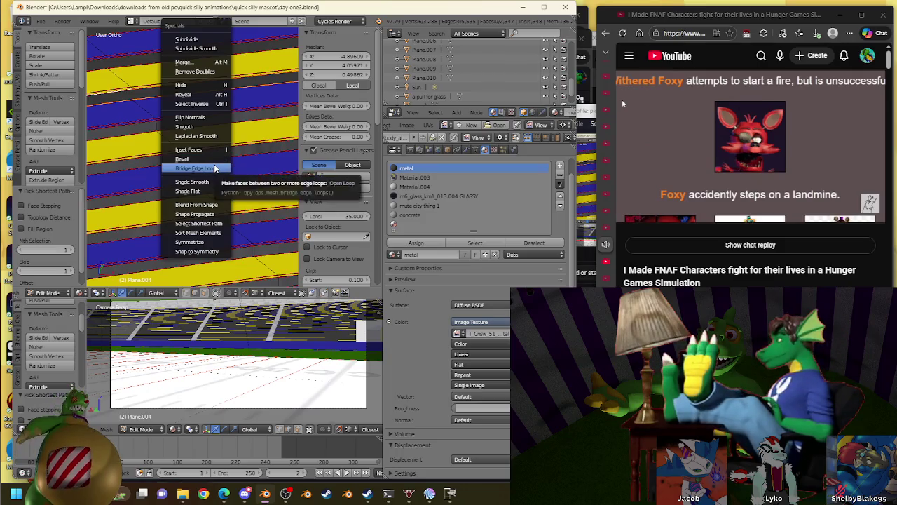
left_click(215, 169)
left_click(416, 243)
Bridge the last two step gaps of this stretch, giving the first one metal
scroll(212, 132, "up", 2)
right_click(197, 178)
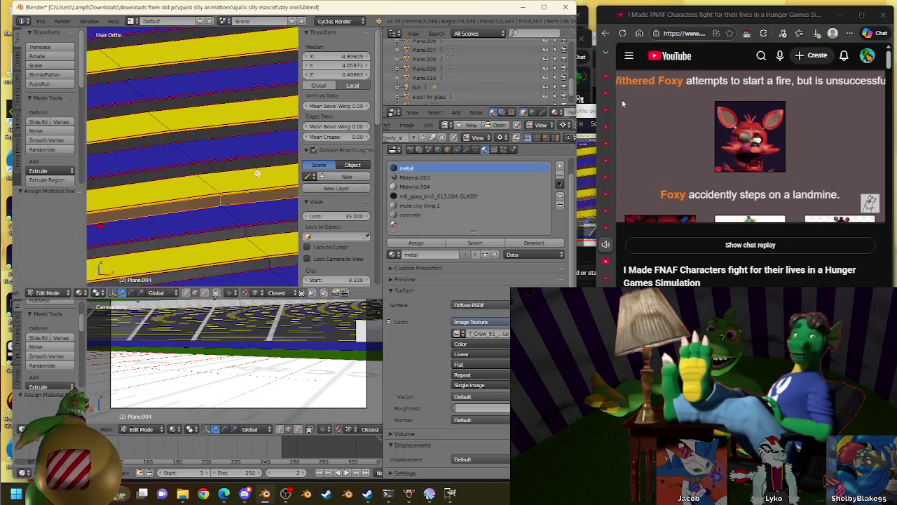
right_click(214, 166, "ctrl")
key("w")
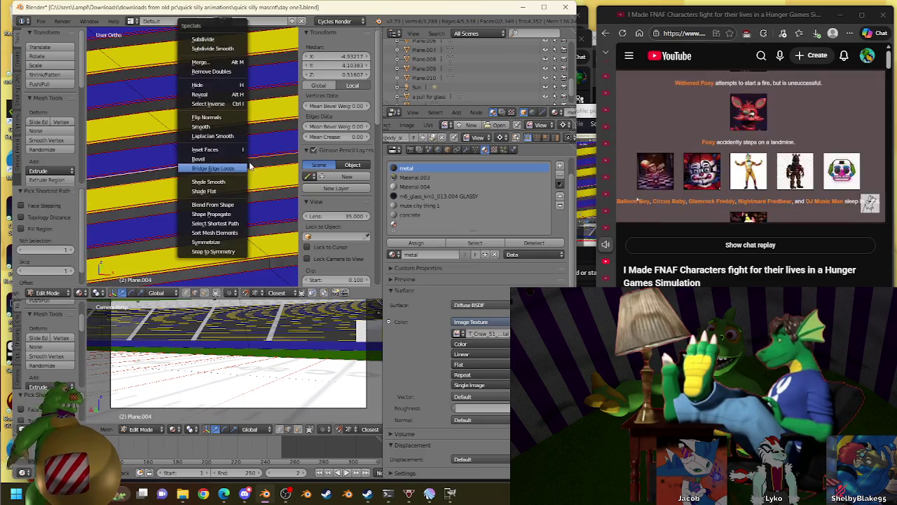
left_click(210, 169)
left_click(416, 243)
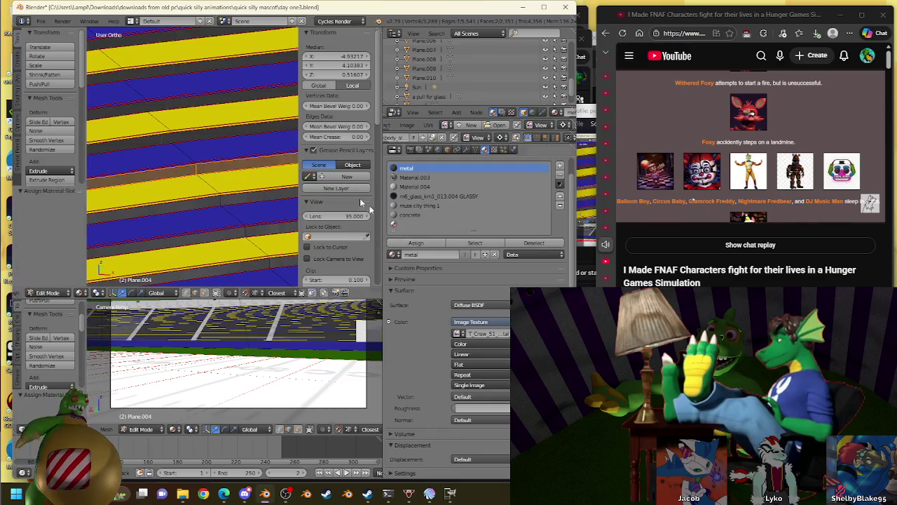
right_click(193, 132, "ctrl")
right_click(217, 142)
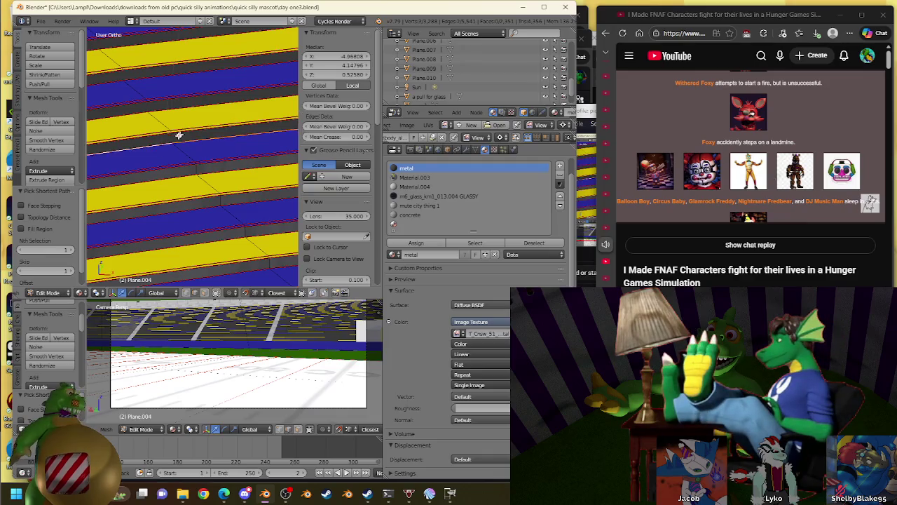
right_click(189, 127, "shift")
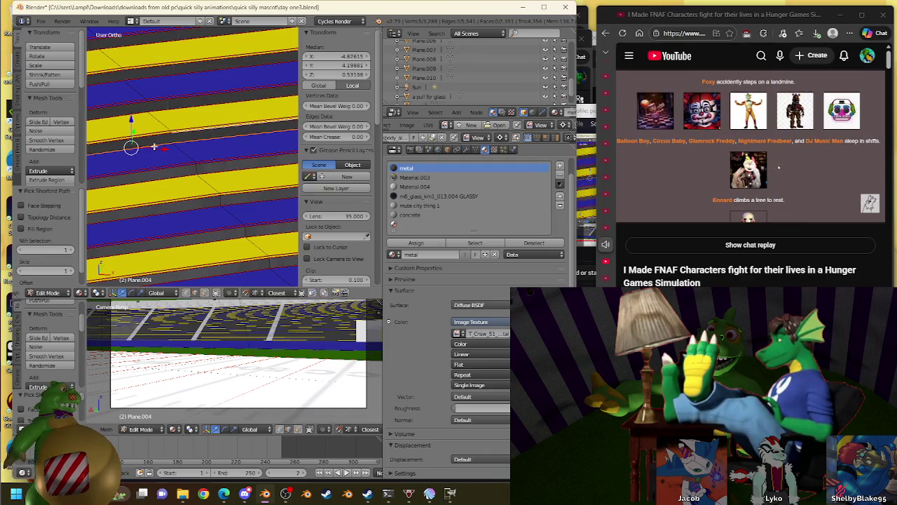
right_click(168, 143)
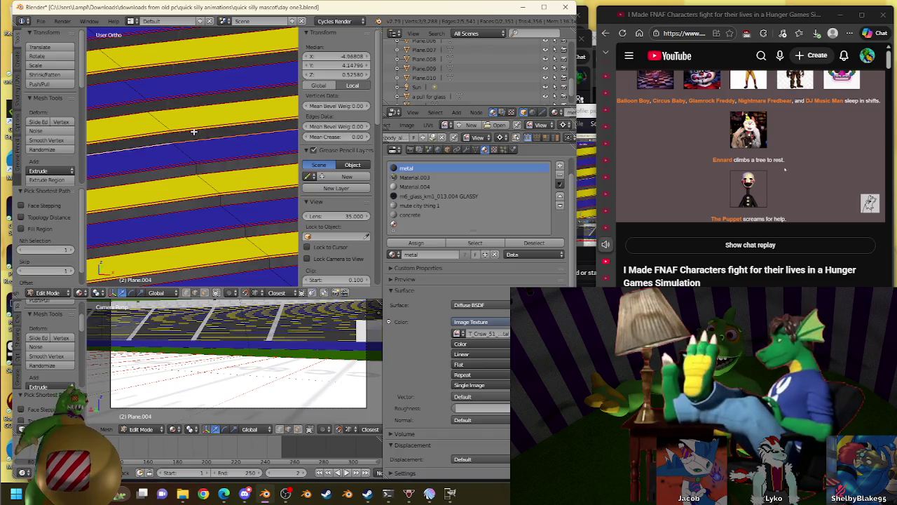
right_click(160, 138, "shift")
key("w")
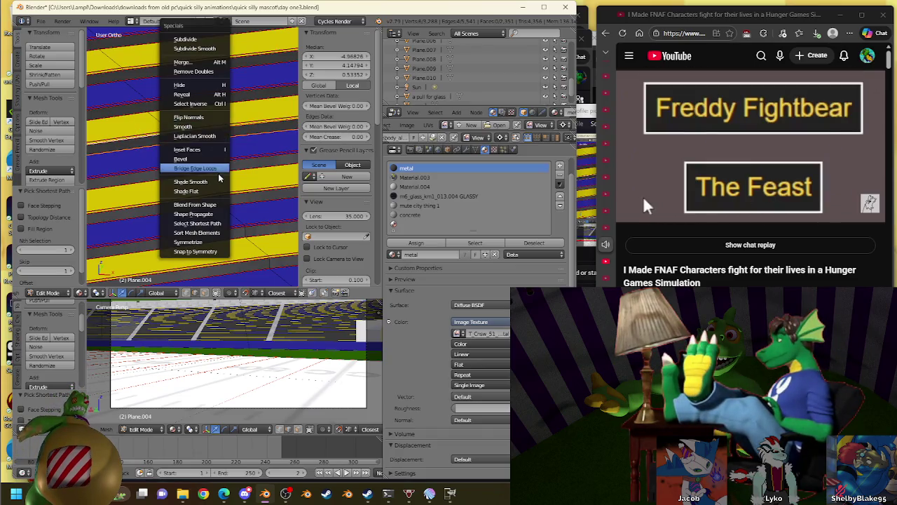
left_click(218, 170)
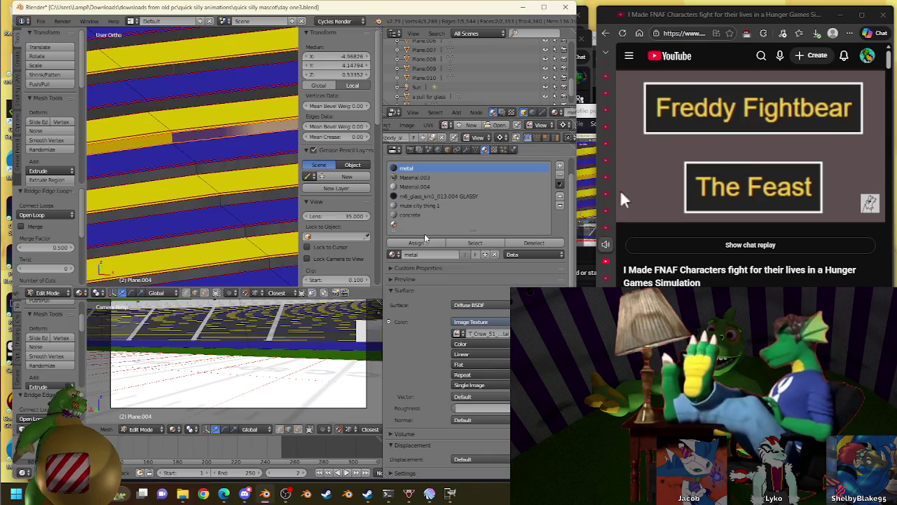
Bridge the next two aisle step gaps and give both new faces the metal material
right_click(162, 108, "ctrl")
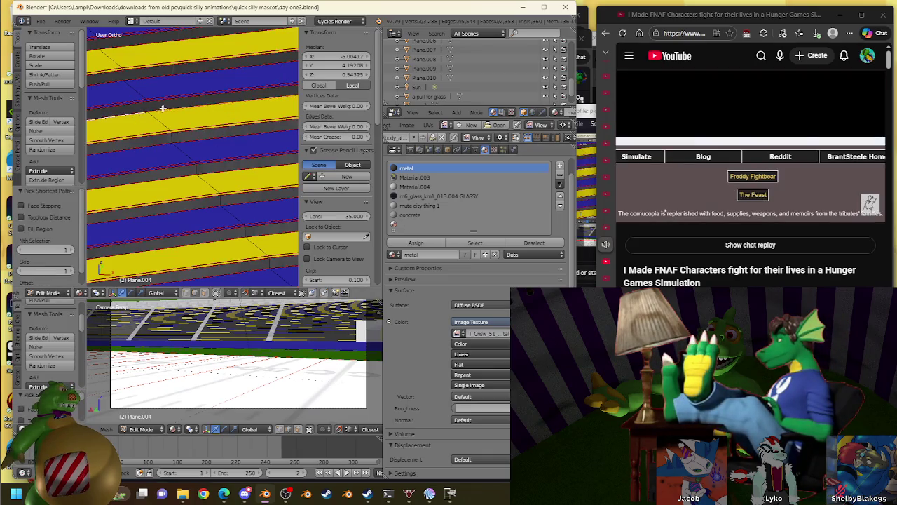
key("w")
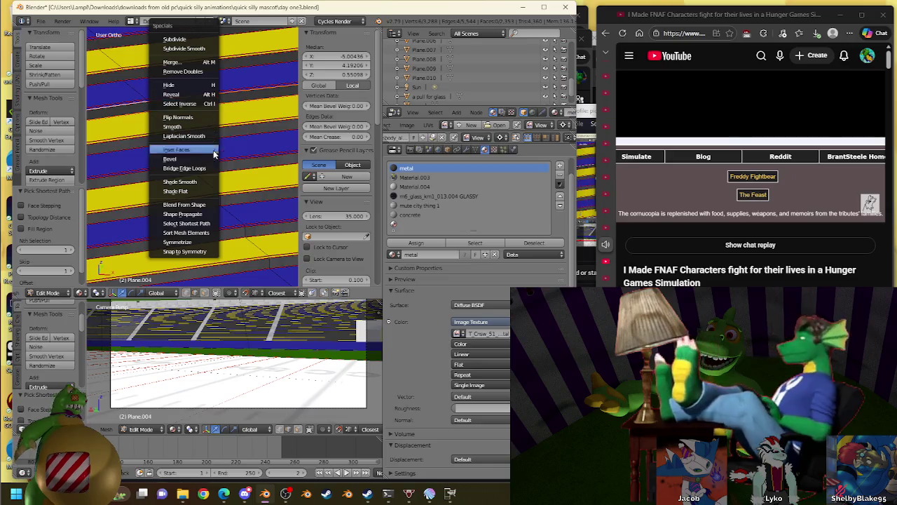
left_click(216, 171)
left_click(414, 243)
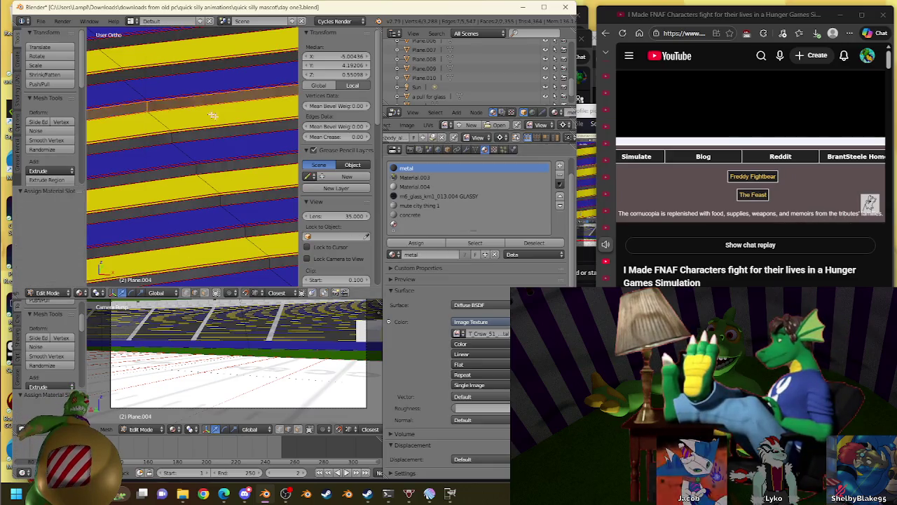
right_click(201, 149)
right_click(200, 139, "ctrl")
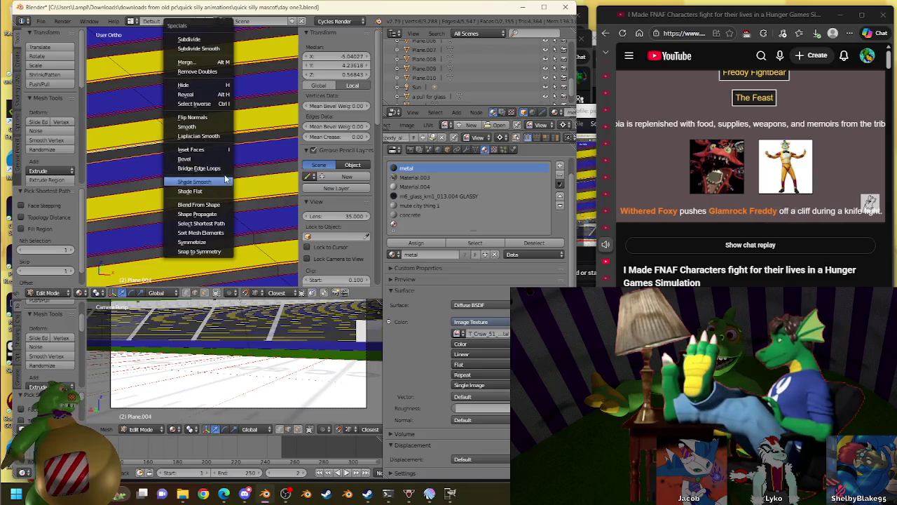
left_click(223, 171)
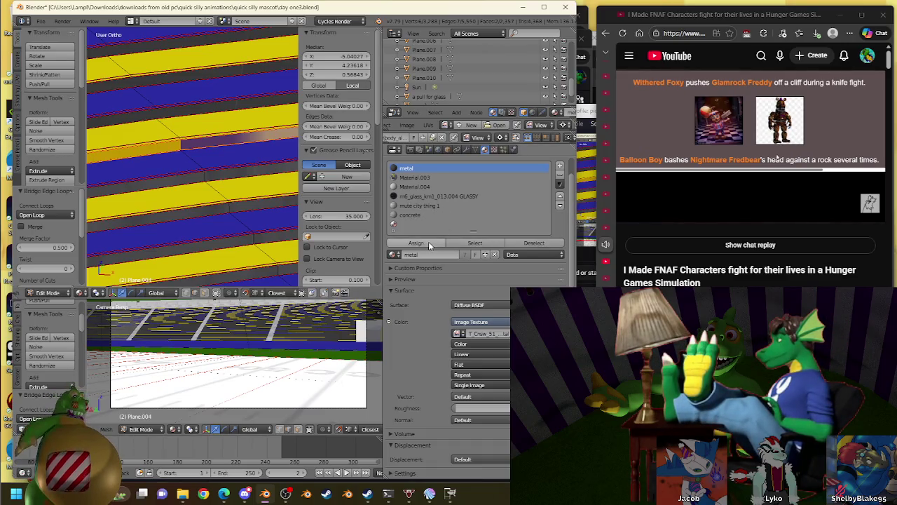
left_click(419, 242)
Select both borders of a third step gap, bridge them and assign the metal material
right_click(168, 110, "ctrl")
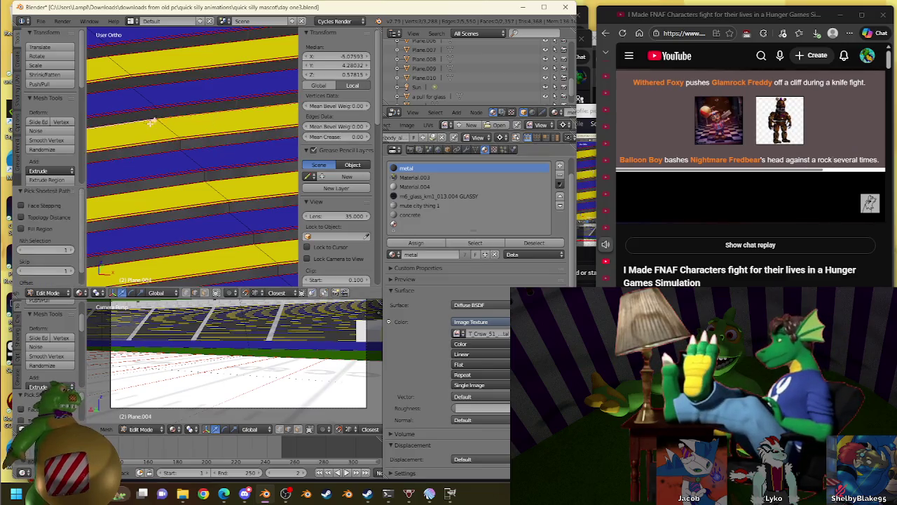
right_click(146, 115, "ctrl")
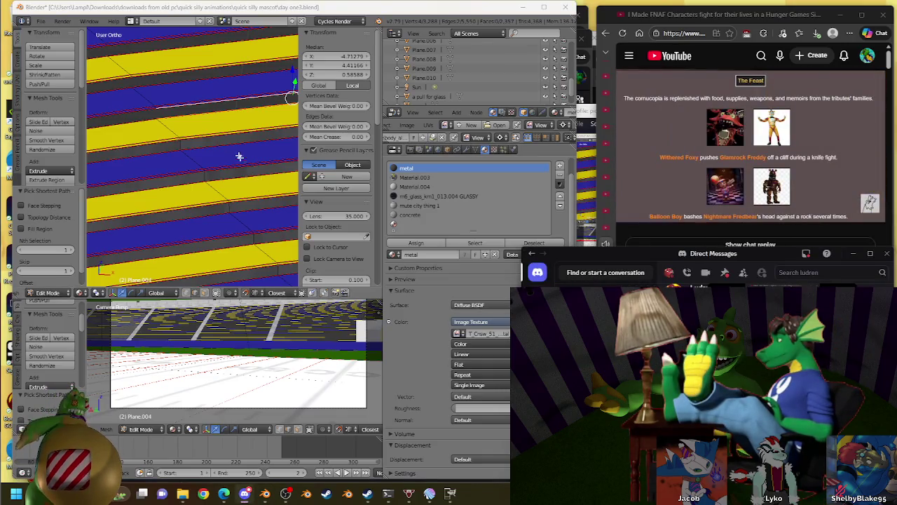
right_click(138, 128, "ctrl")
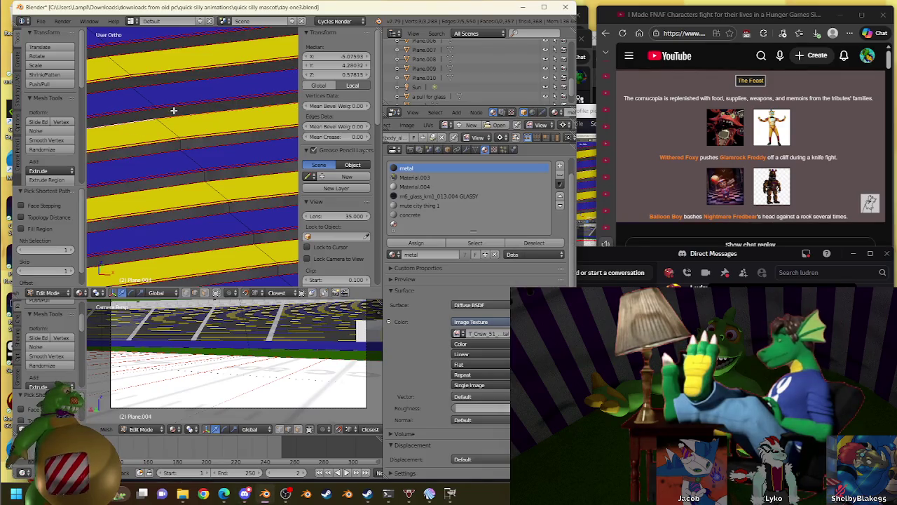
key("w")
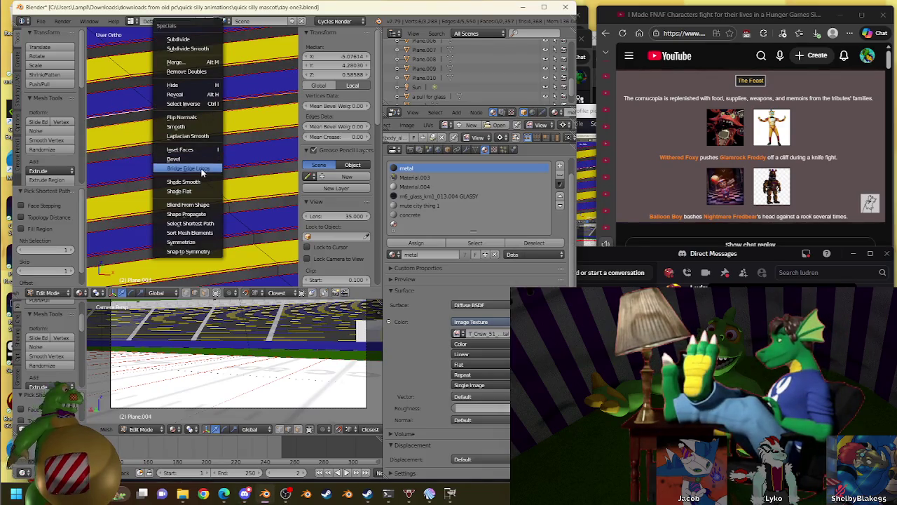
left_click(200, 164)
left_click(418, 243)
Bridge a fourth step gap with a metal face, then pause the browser video
right_click(133, 89)
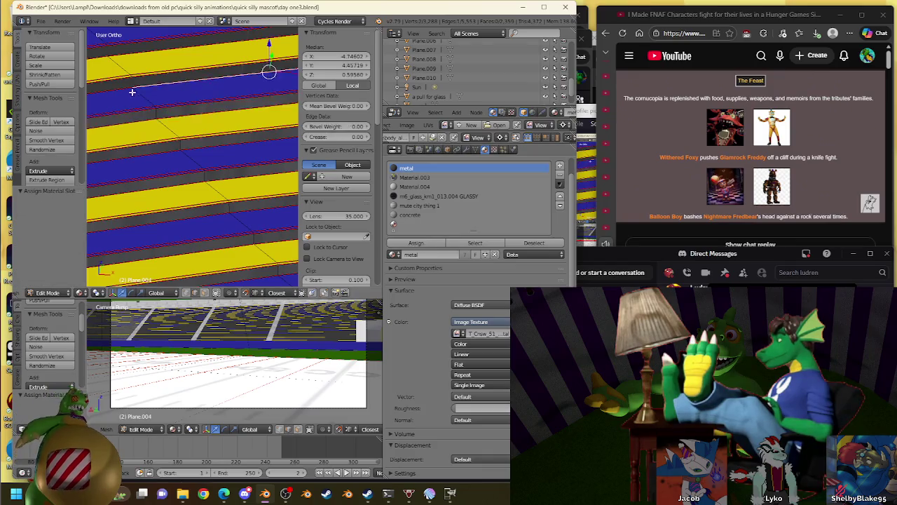
right_click(136, 82, "ctrl")
right_click(123, 81, "ctrl")
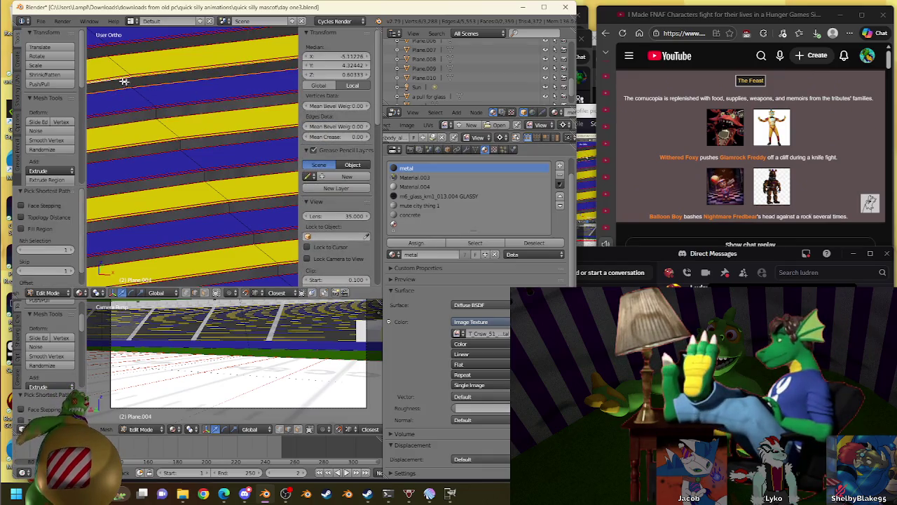
key("w")
left_click(194, 169)
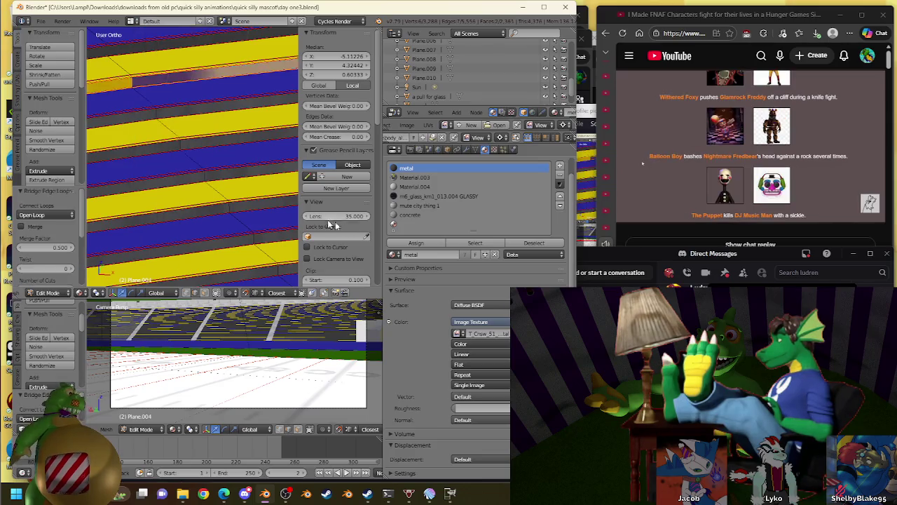
left_click(413, 243)
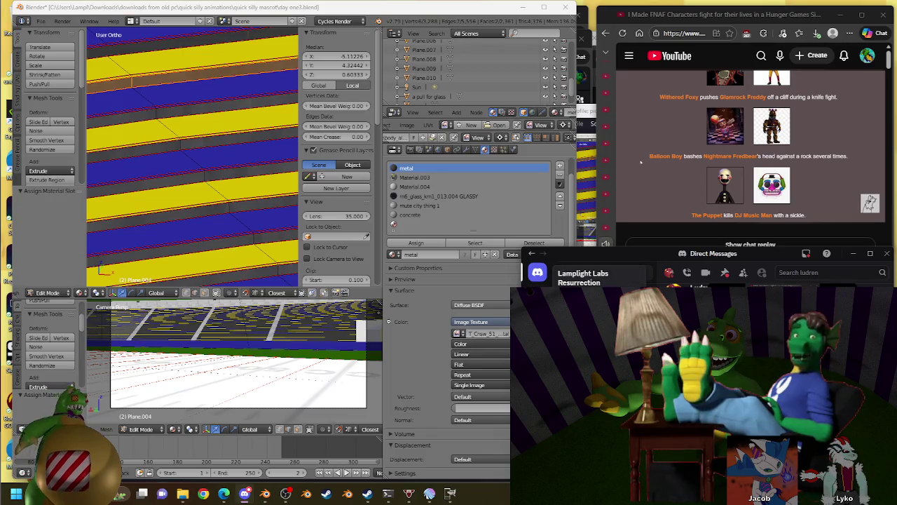
left_click(700, 116)
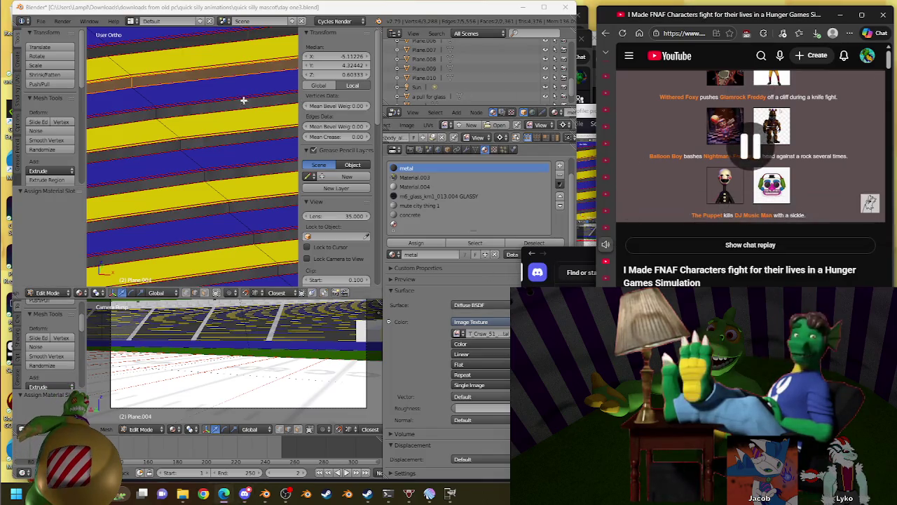
scroll(239, 98, "up", 2, "shift")
Zoom in and bridge one more aisle step gap with a metal face, then raise the YouTube window
scroll(228, 88, "up", 2, "shift")
scroll(230, 89, "up", 1, "shift")
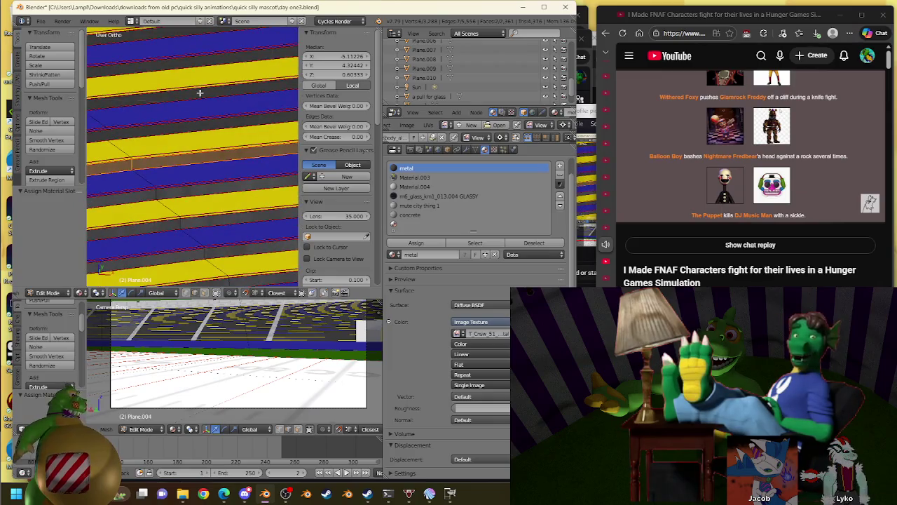
scroll(231, 140, "up", 2, "shift")
left_click(207, 197, "ctrl")
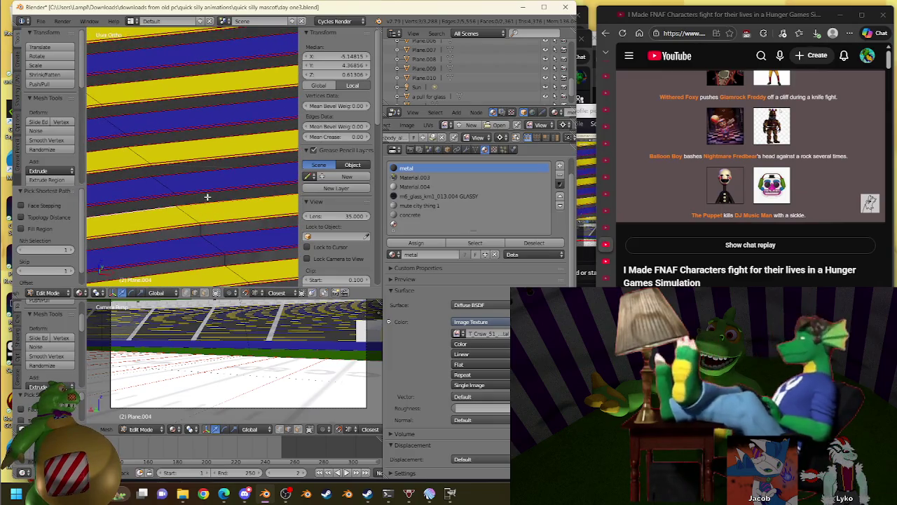
left_click(136, 200, "ctrl")
key("w")
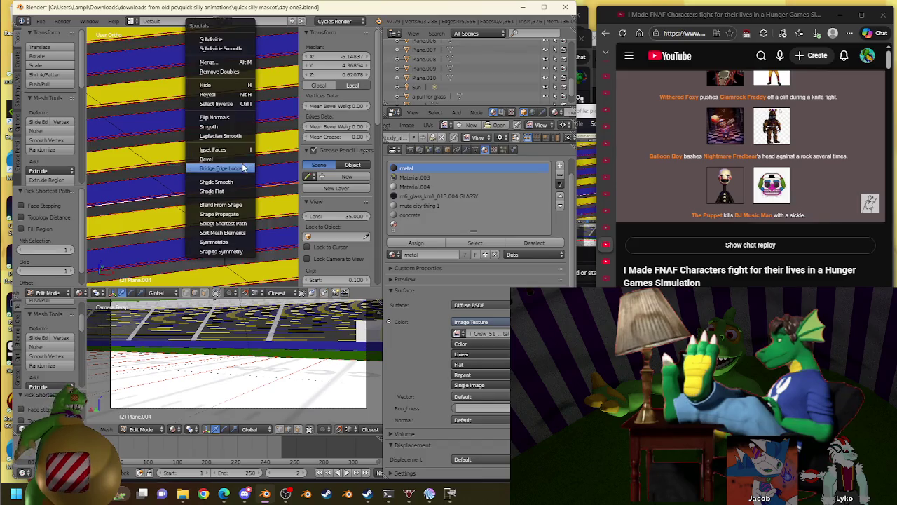
left_click(243, 168)
left_click(415, 243)
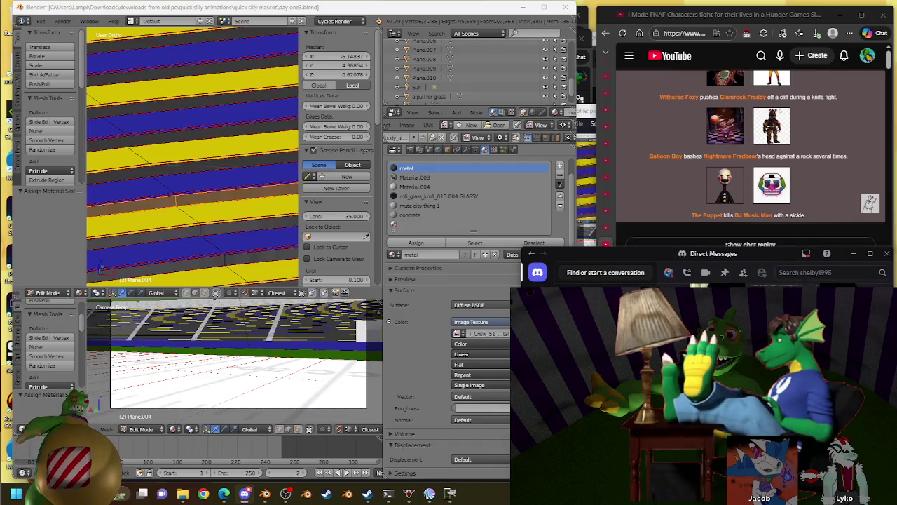
left_click(702, 245)
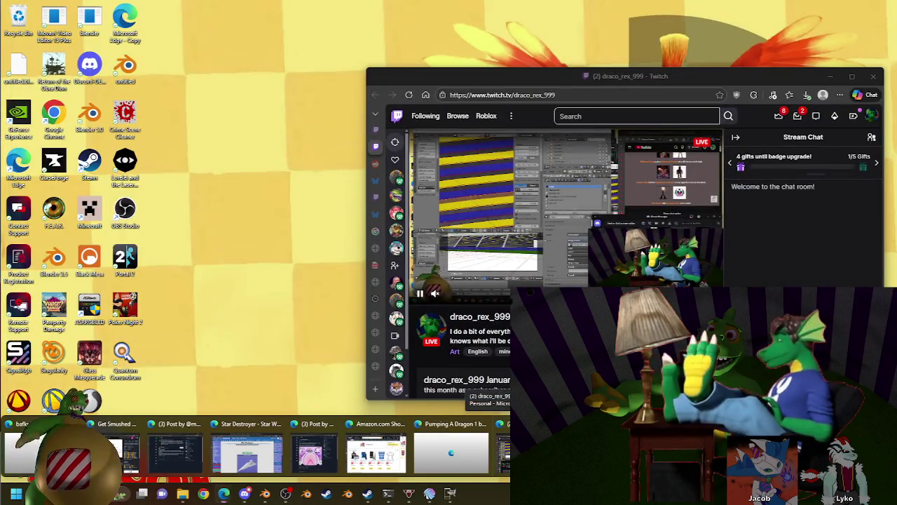
In the Twitch window, open the Community viewer list, then return to Stream Chat
left_click(451, 452)
left_click(872, 137)
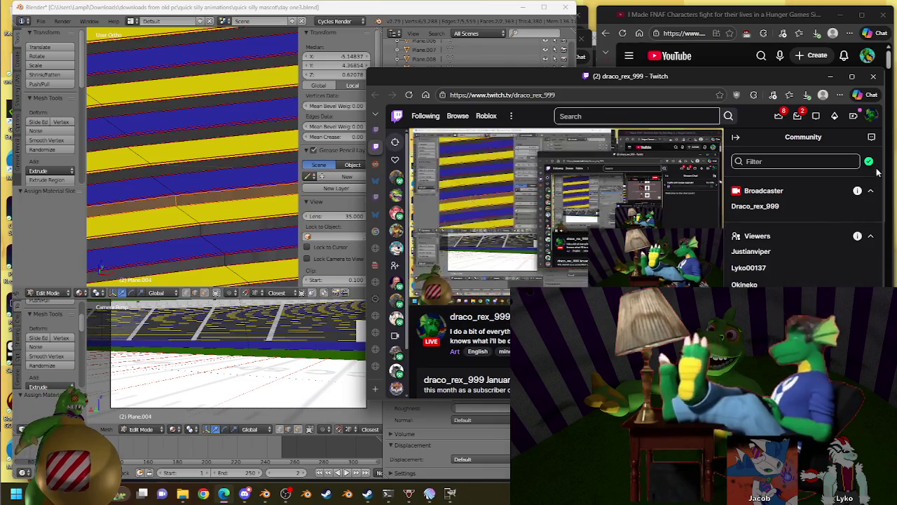
left_click(871, 136)
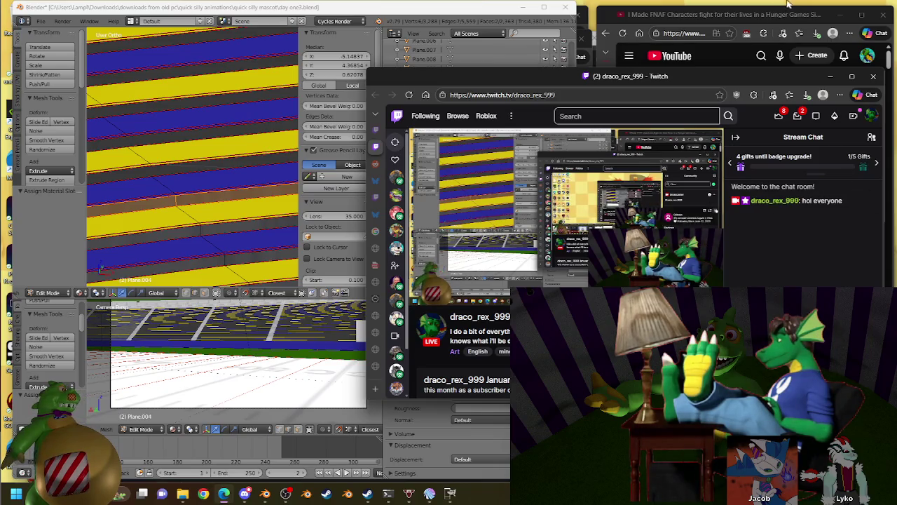
left_click(765, 14)
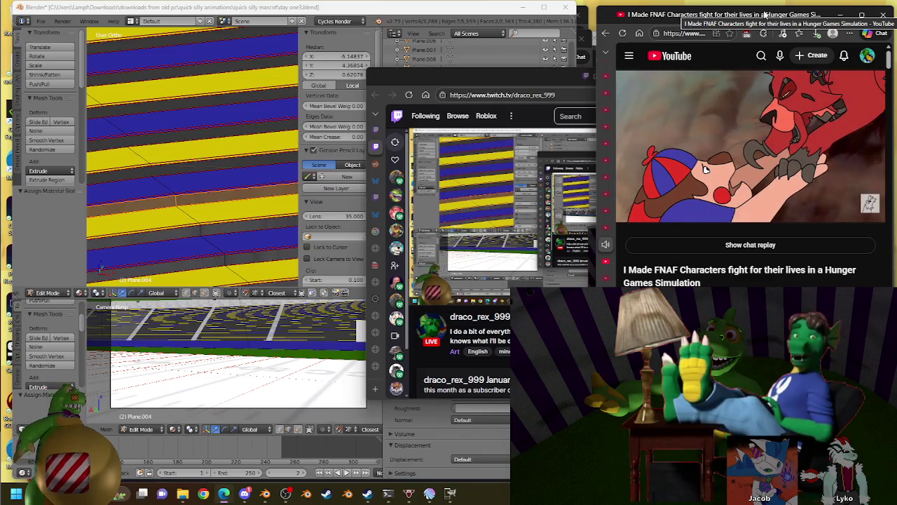
Pause the Hunger Games video, rewind it five seconds, replay briefly and pause again
left_click(764, 109)
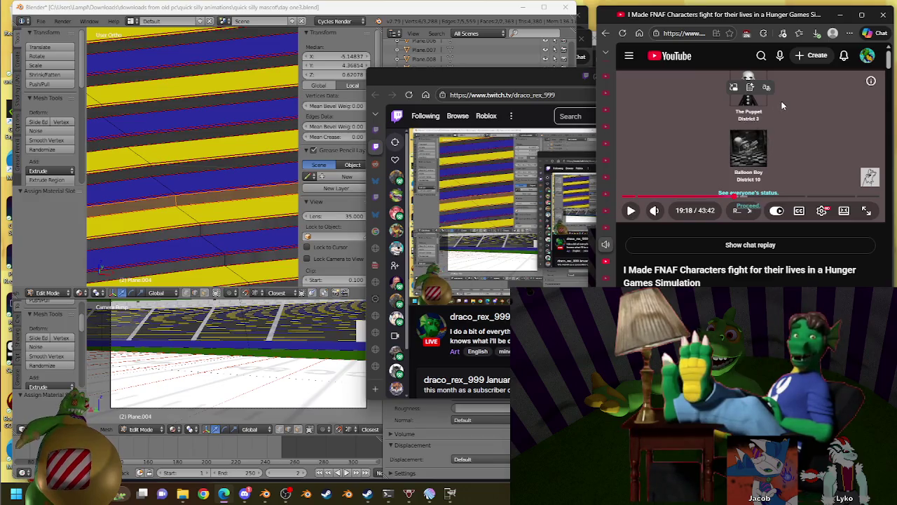
key("Left")
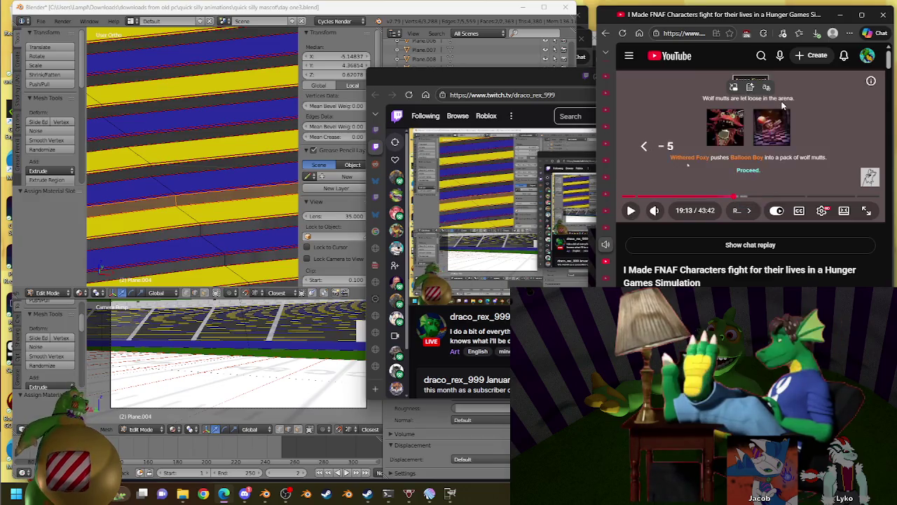
left_click(784, 105)
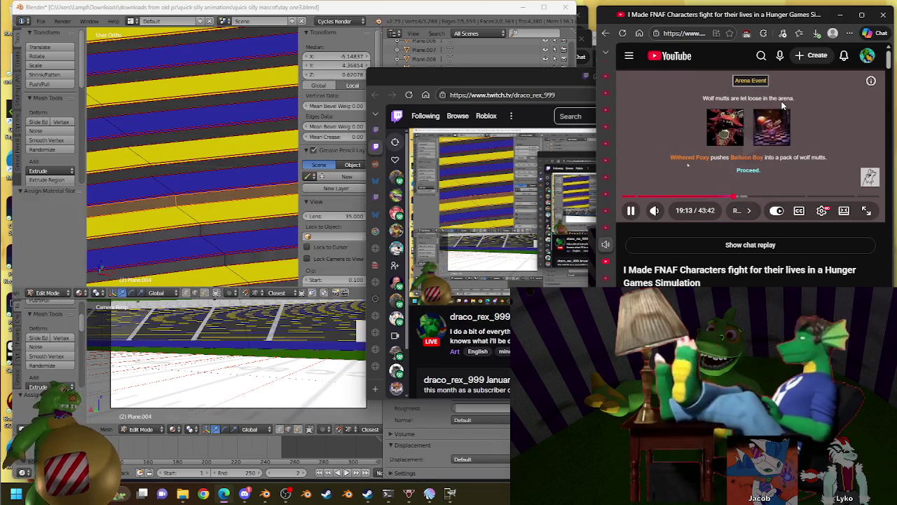
left_click(823, 127)
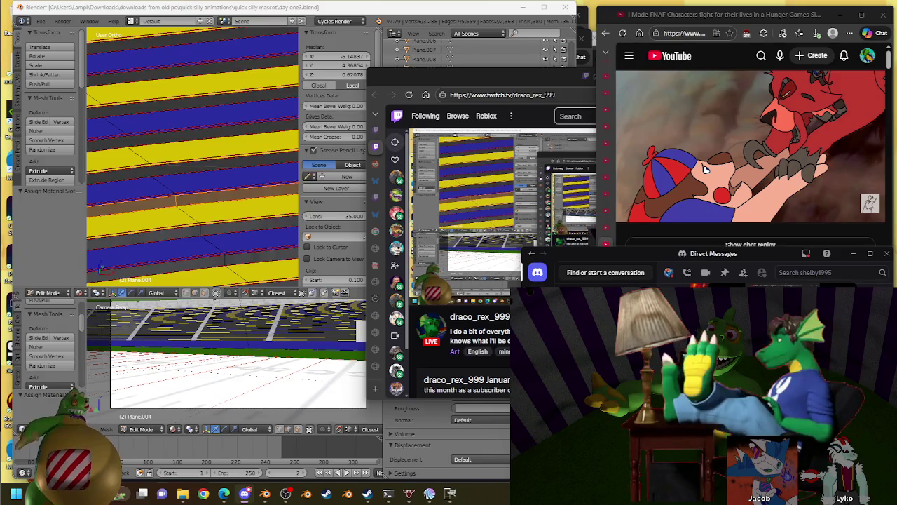
Bring the YouTube video window back in front of Discord
left_click(858, 122)
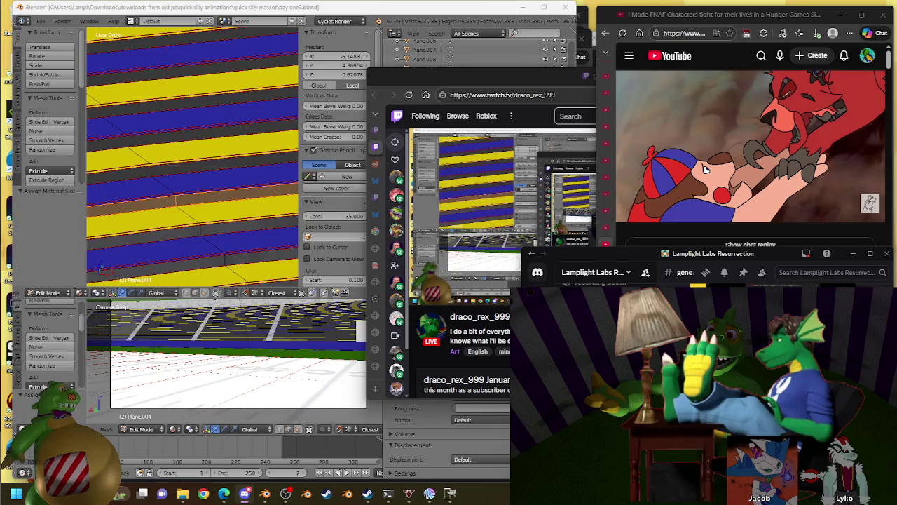
left_click(718, 147)
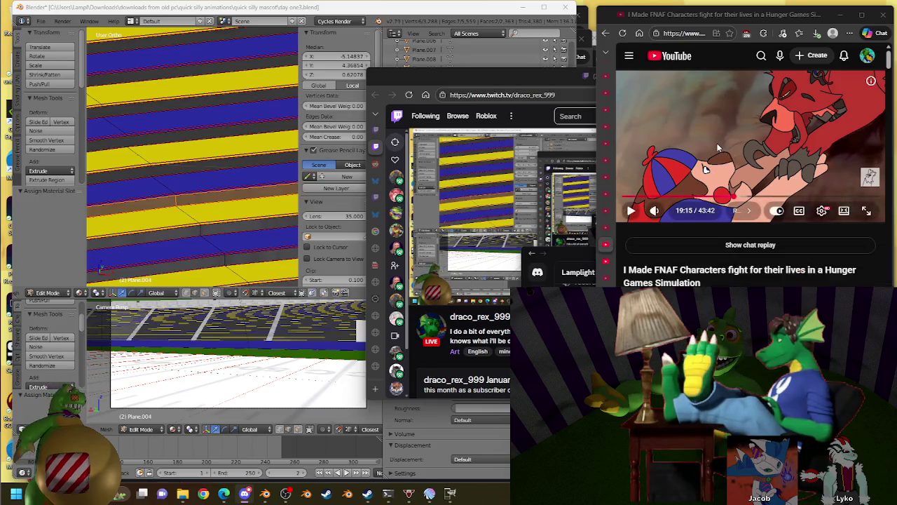
Resume the FNAF Hunger Games Simulation video and later pause it
left_click(717, 147)
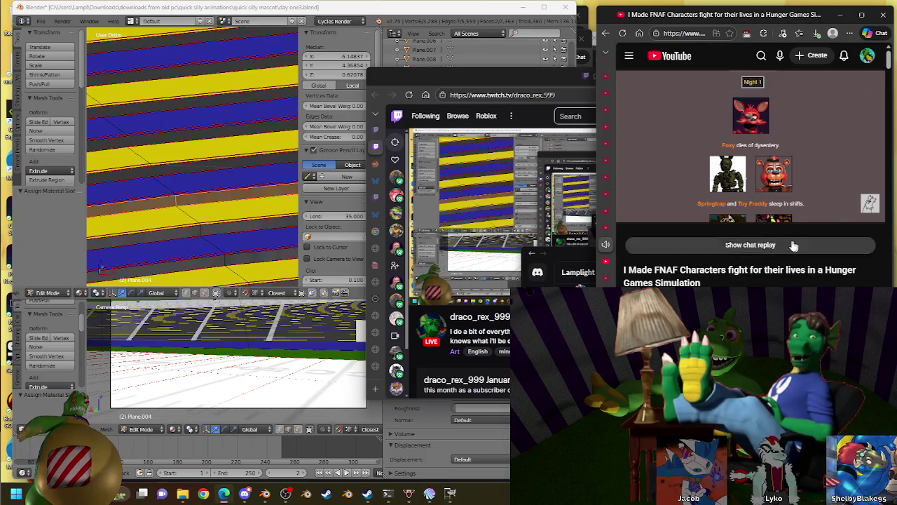
left_click(711, 142)
Jump the video back ten seconds, then bridge one aisle step gap in Blender with a metal face
key("j")
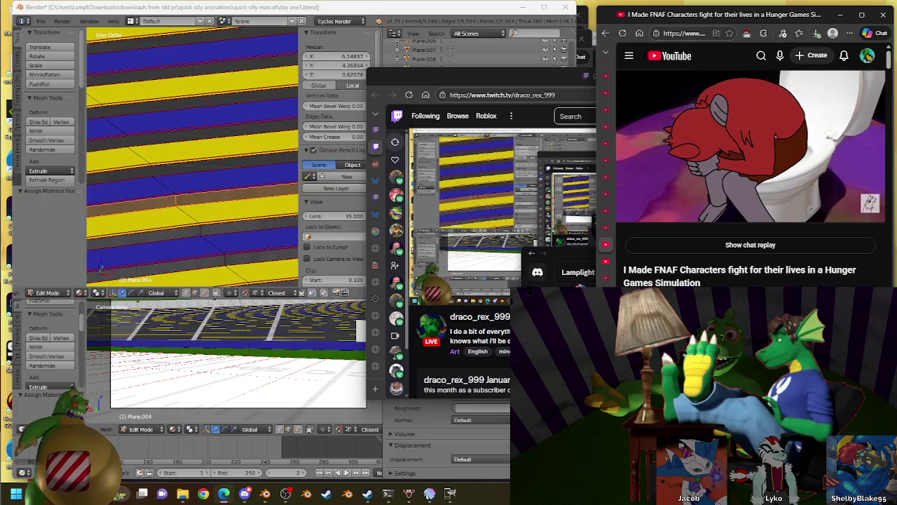
left_click(185, 5)
right_click(140, 178, "ctrl")
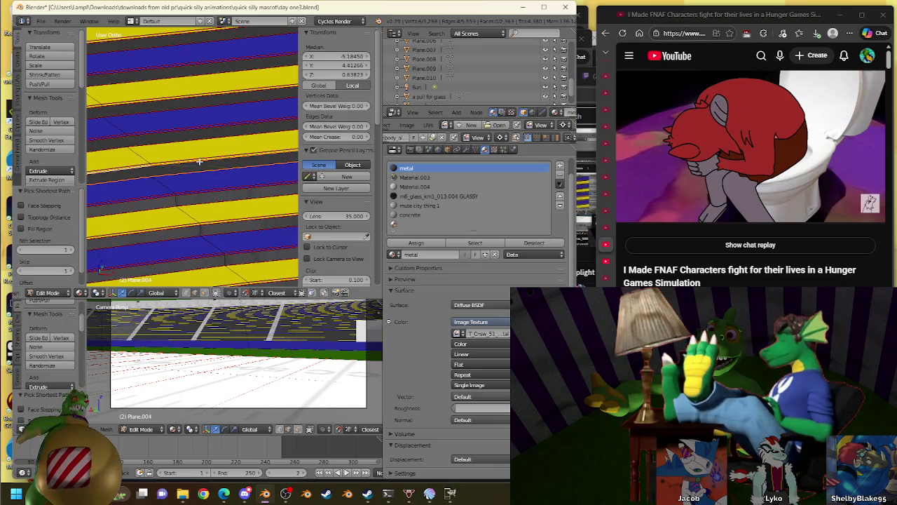
right_click(148, 167, "ctrl")
key("w")
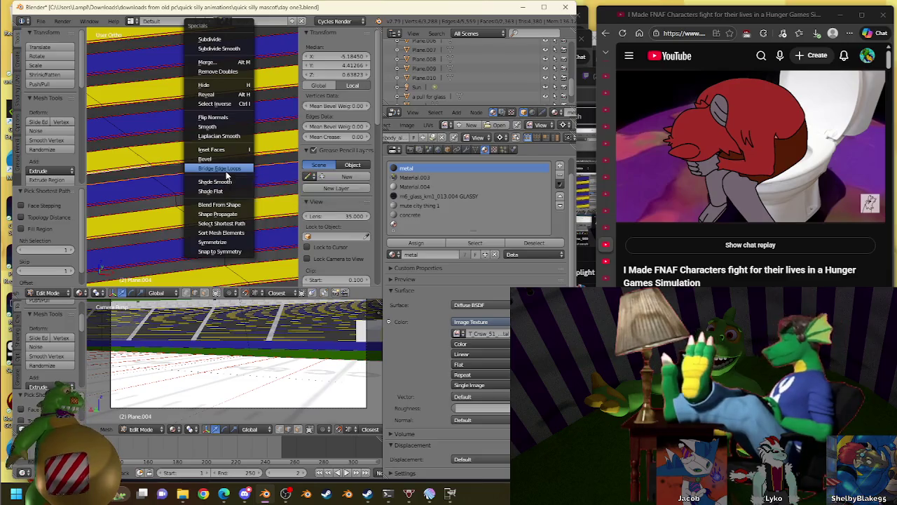
left_click(225, 173)
left_click(416, 243)
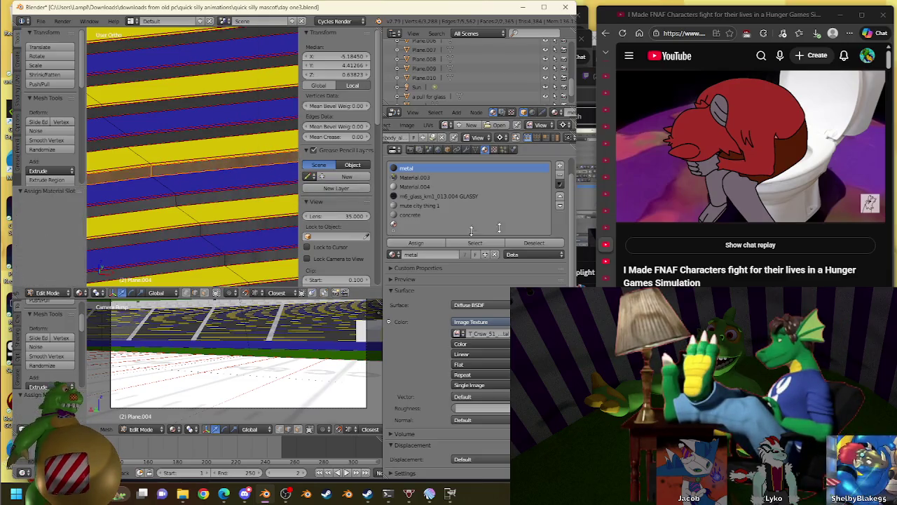
Orbit to the next gaps and bridge two more step gaps, assigning the metal material
middle_click_drag(164, 145, 176, 182)
right_click(177, 183)
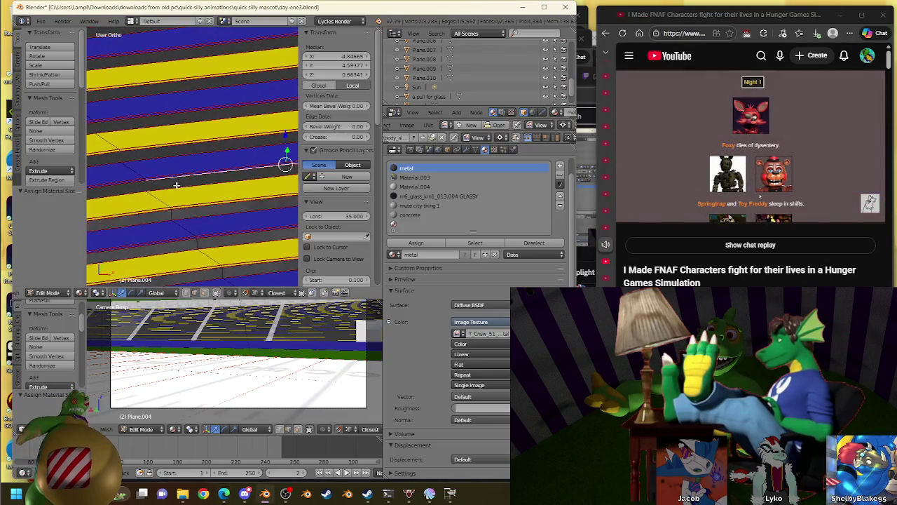
right_click(140, 195, "ctrl")
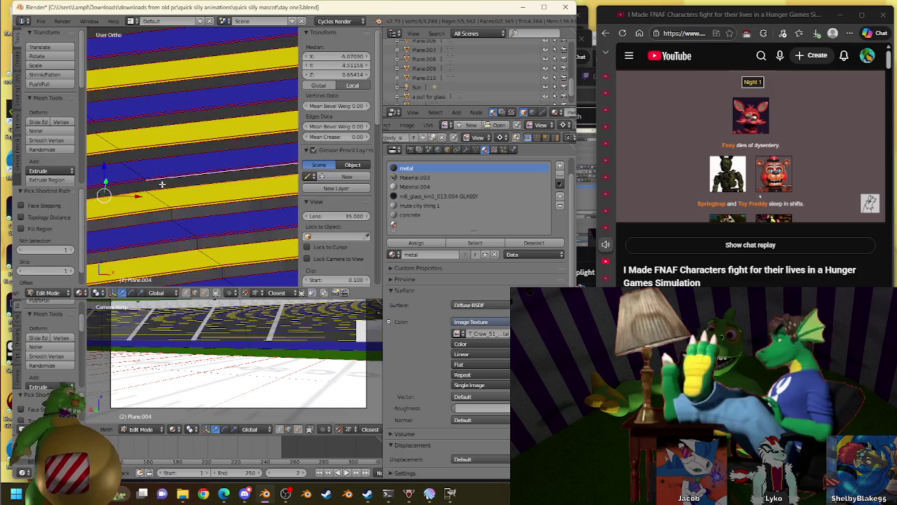
right_click(138, 185, "ctrl")
key("ctrl+e")
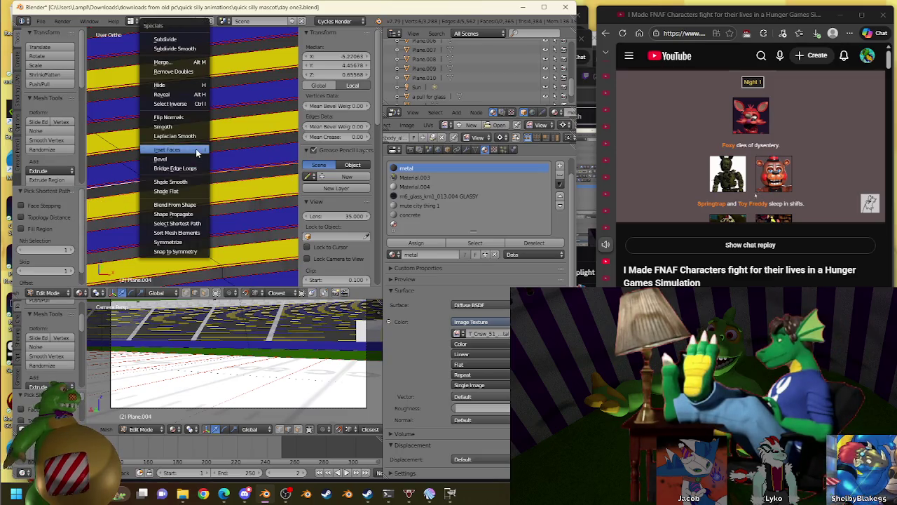
left_click(189, 167)
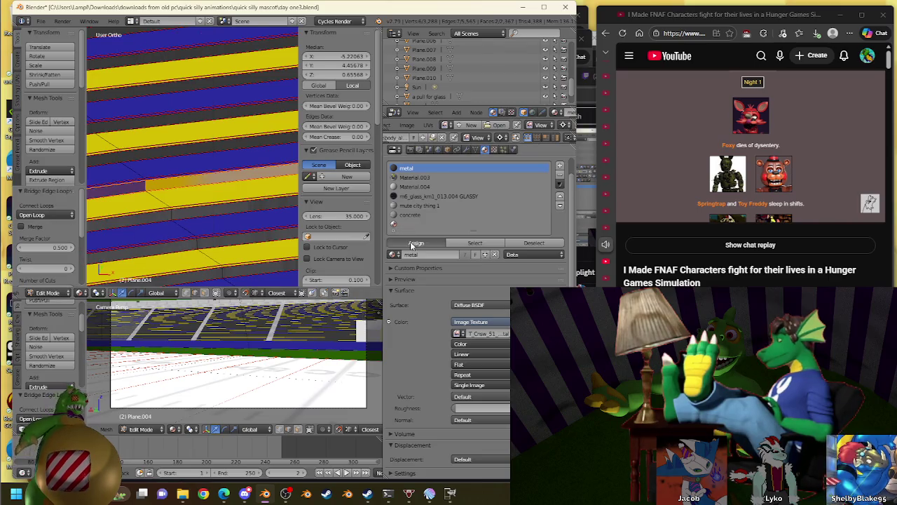
right_click(123, 164, "ctrl")
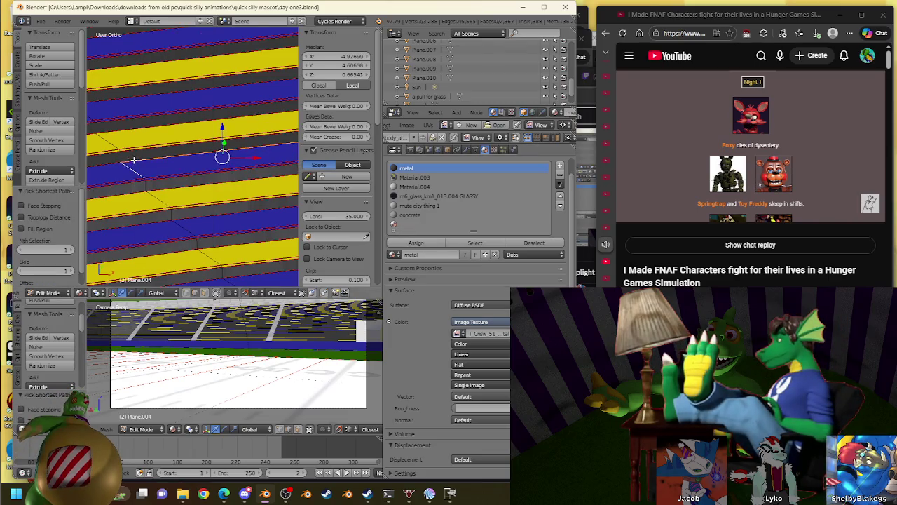
key("ctrl+e")
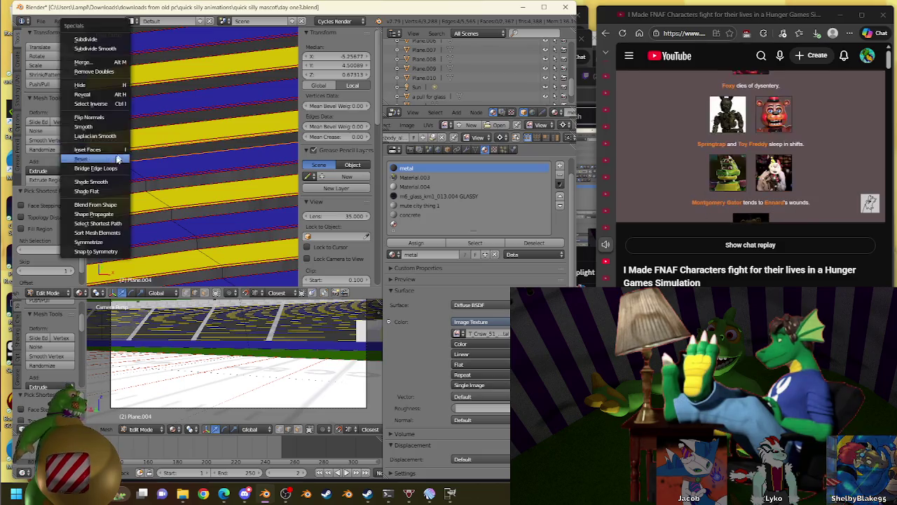
left_click(116, 169)
left_click(416, 242)
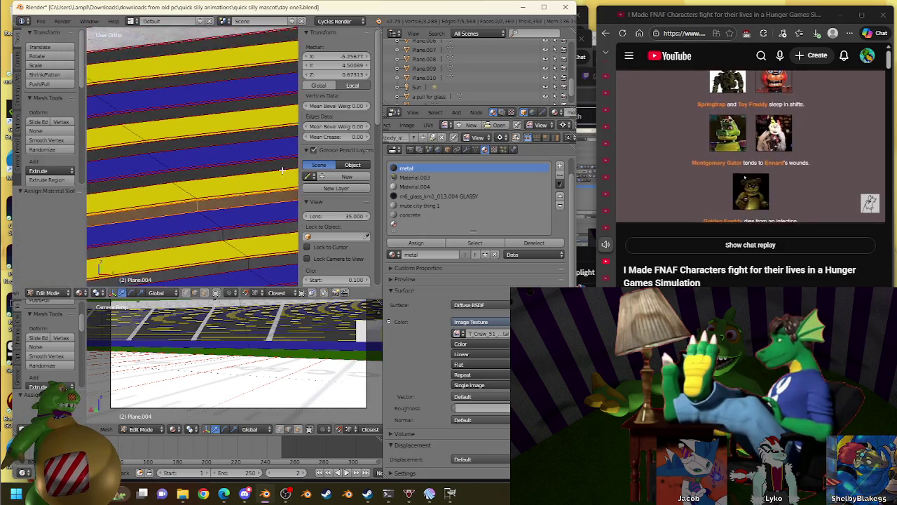
Bridge the following two step gaps' edge loops and give them the metal material
right_click(154, 187, "ctrl")
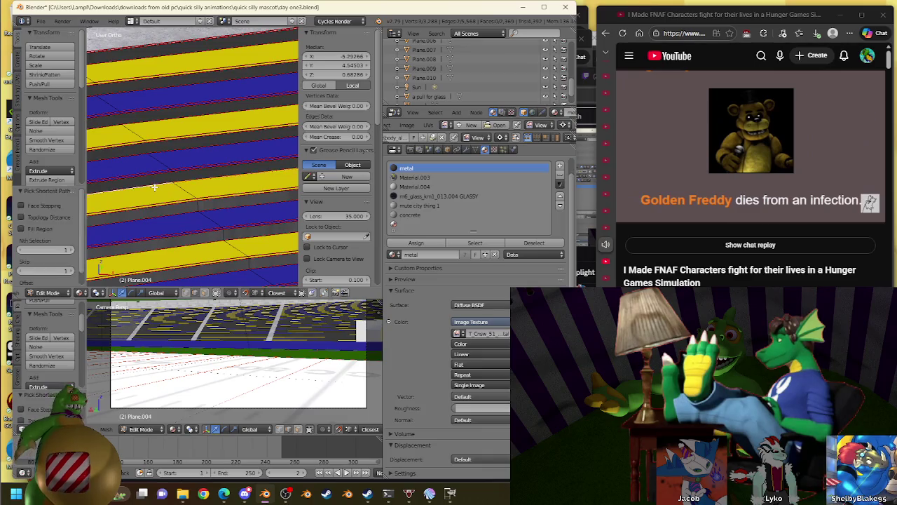
right_click(208, 173, "ctrl")
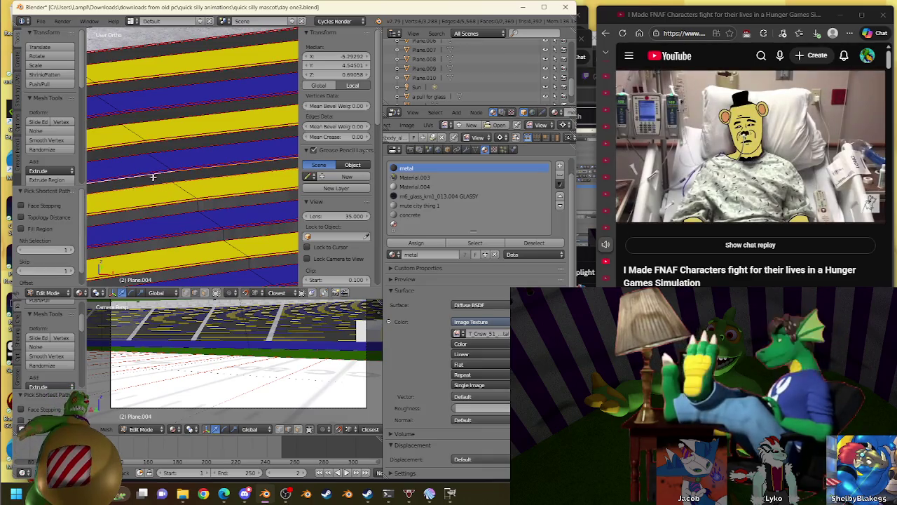
key("w")
left_click(188, 167)
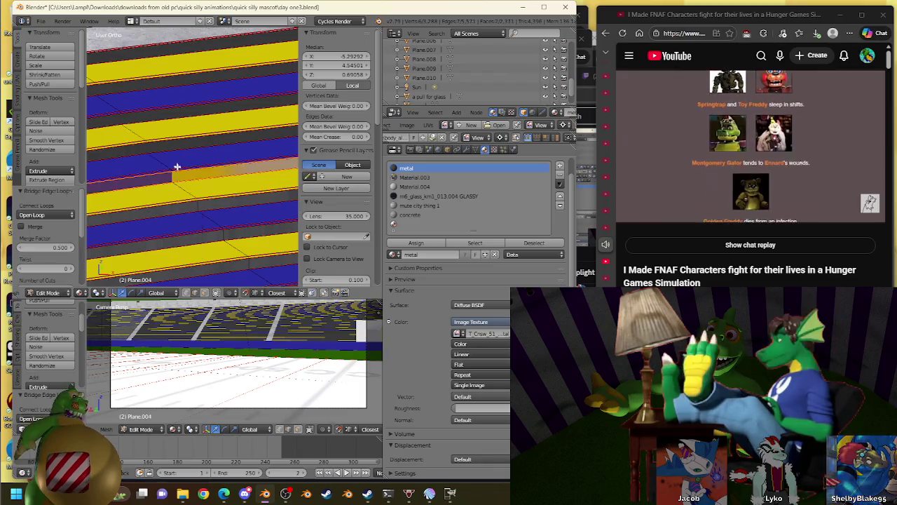
right_click(206, 152, "ctrl")
right_click(185, 153, "ctrl")
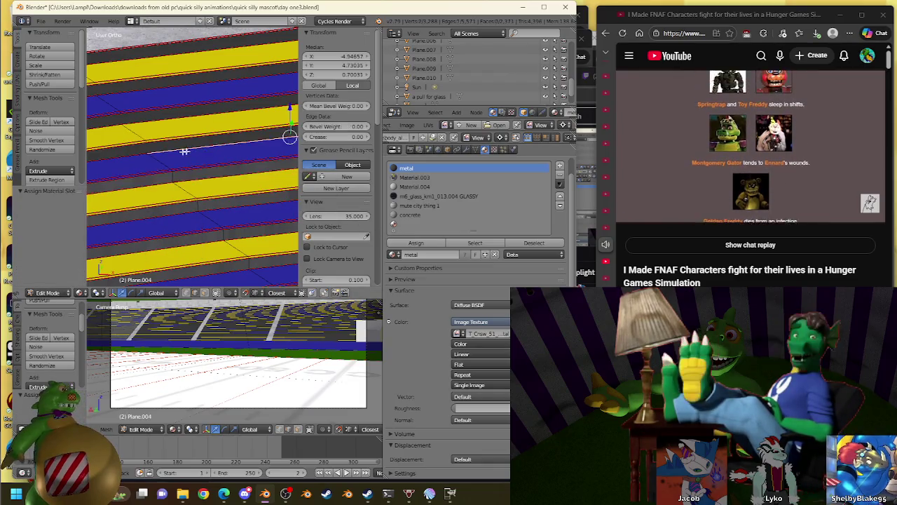
right_click(131, 141, "ctrl")
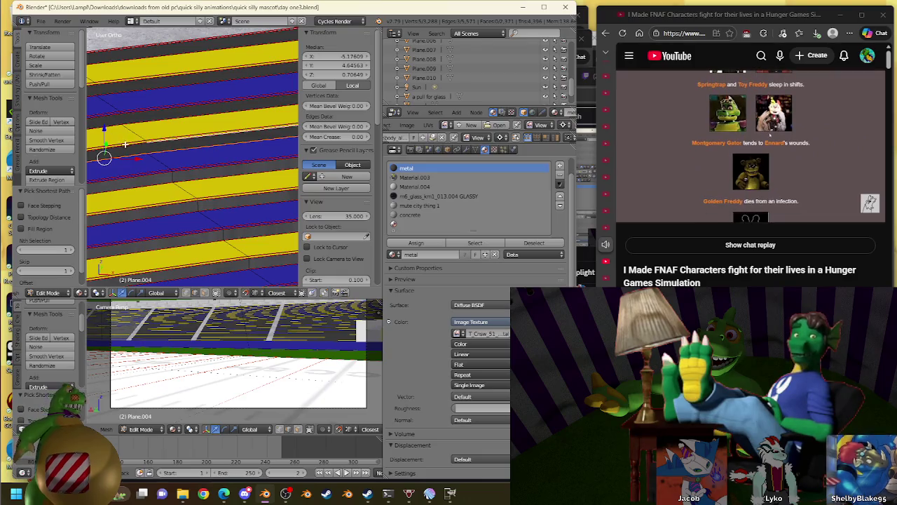
key("w")
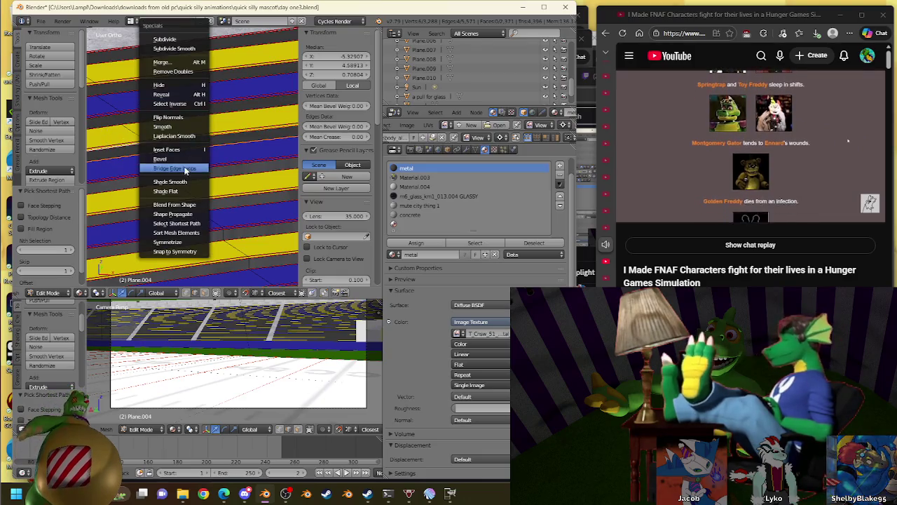
left_click(184, 176)
left_click(415, 243)
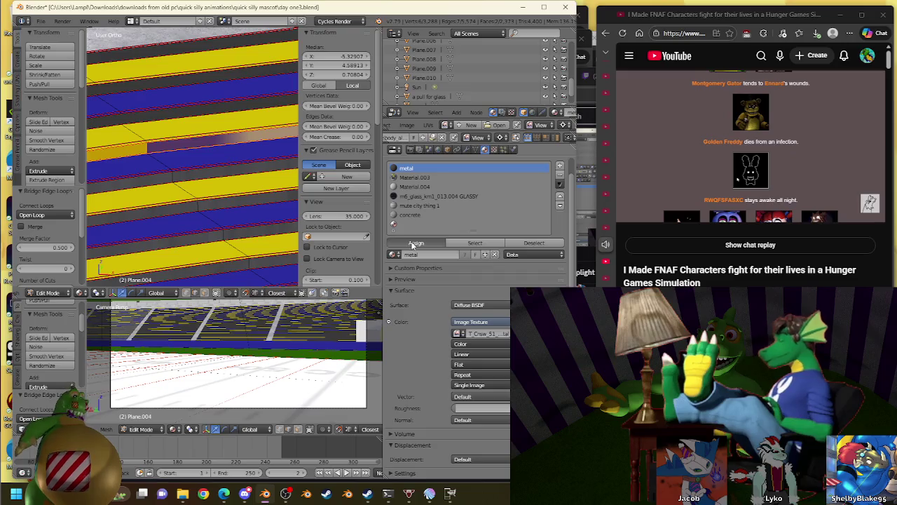
Select another gap's edge path, bridge it and apply the metal material
right_click(174, 119)
right_click(132, 113, "ctrl")
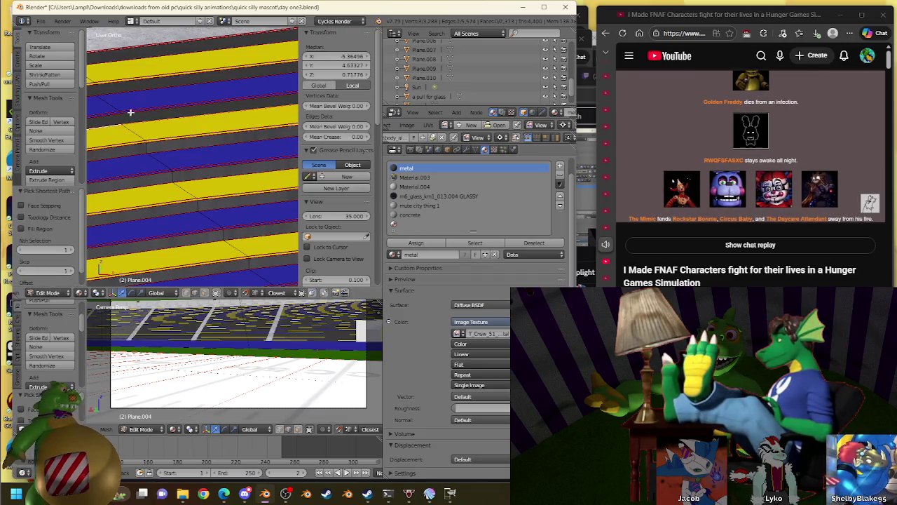
key("w")
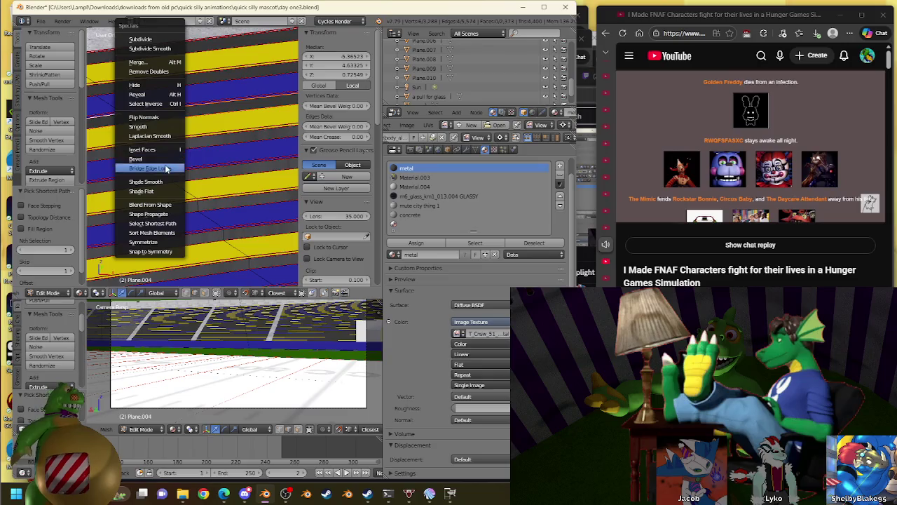
left_click(150, 169)
left_click(416, 243)
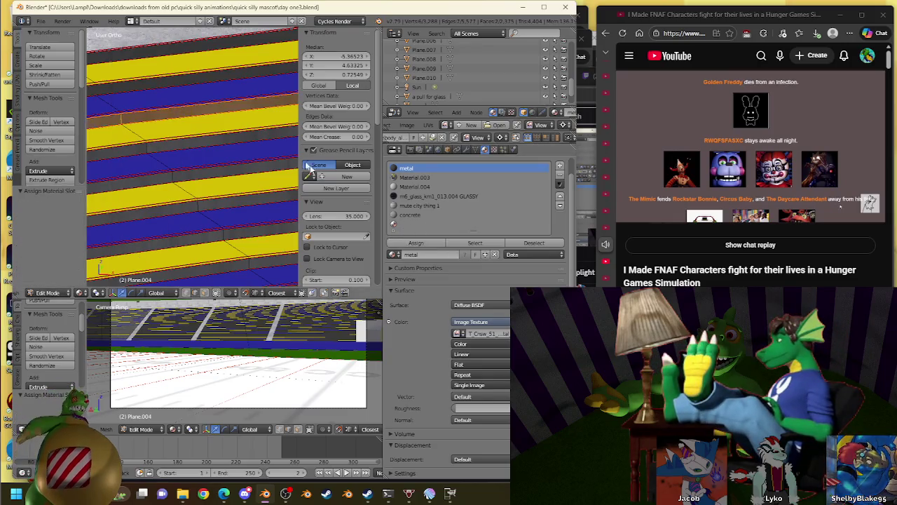
Orbit to a final gap, bridge its edges and assign the metal material to the filled face
middle_click_drag(182, 190, 151, 157)
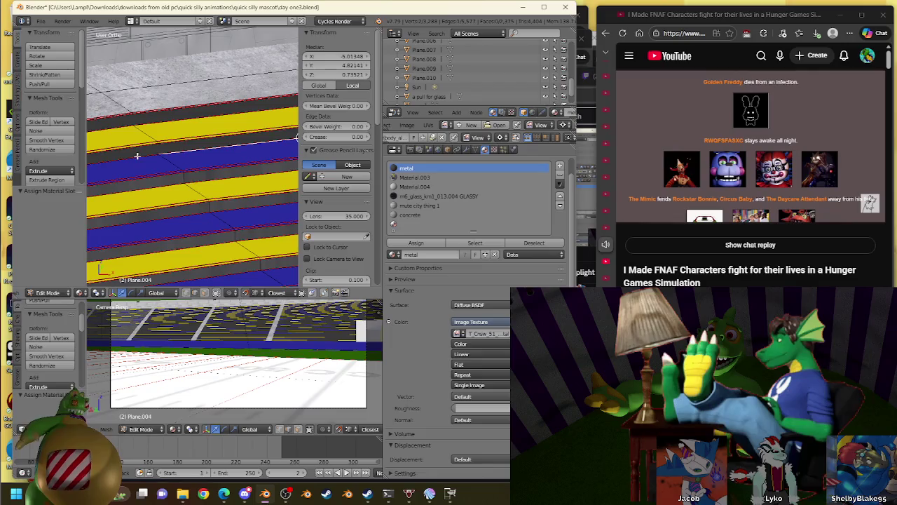
key("w")
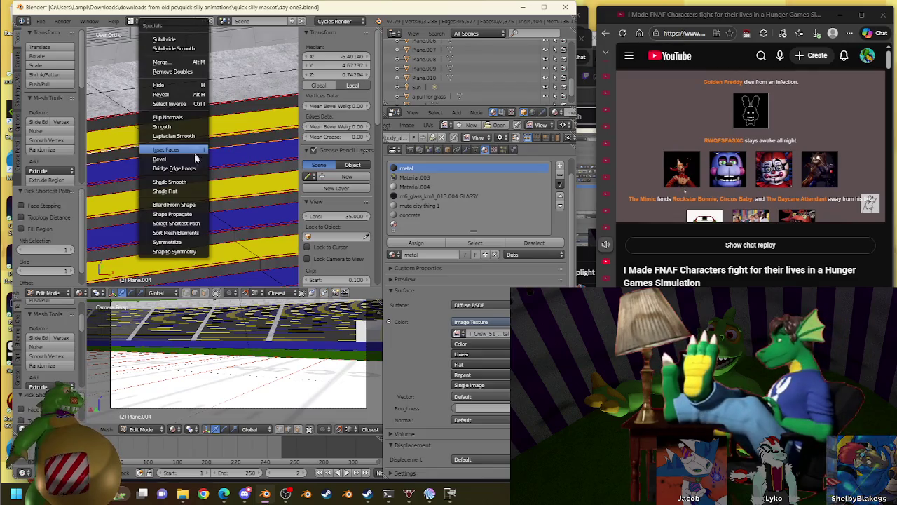
left_click(191, 170)
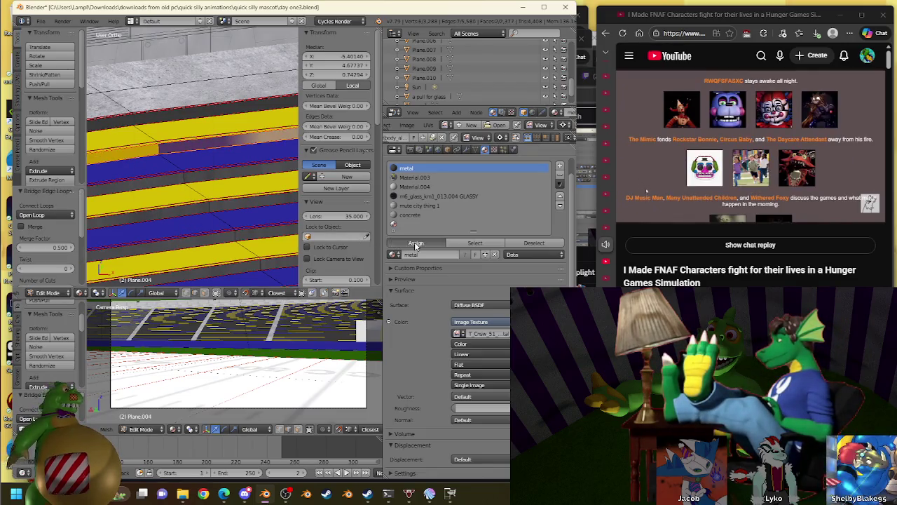
left_click(139, 101, "ctrl")
scroll(139, 101, "up", 2)
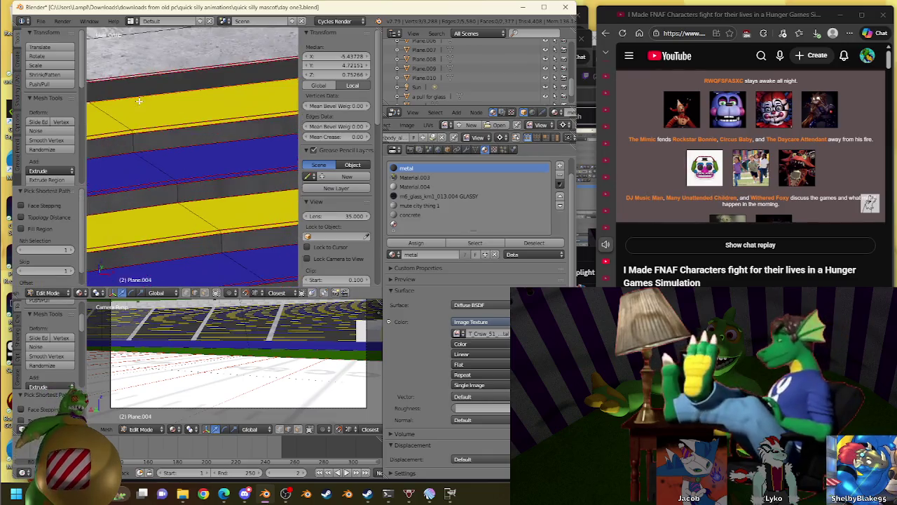
middle_click_drag(139, 101, 165, 127)
key("w")
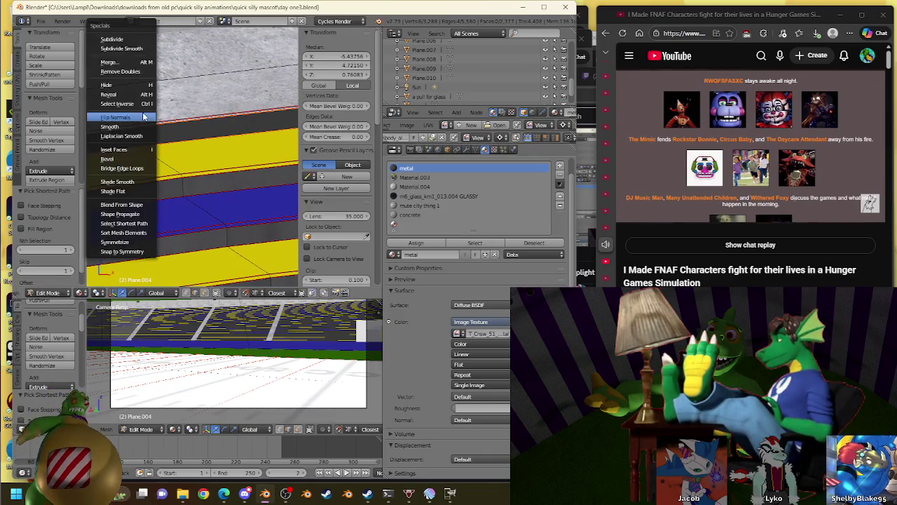
left_click(416, 243)
scroll(207, 140, "down", 1)
Zoom in on the aisle steps and drag the first step-corner vertex toward its corner
scroll(189, 133, "down", 1)
scroll(147, 168, "down", 2)
scroll(160, 151, "down", 1)
scroll(160, 151, "up", 1)
scroll(160, 140, "up", 2)
scroll(159, 130, "up", 2)
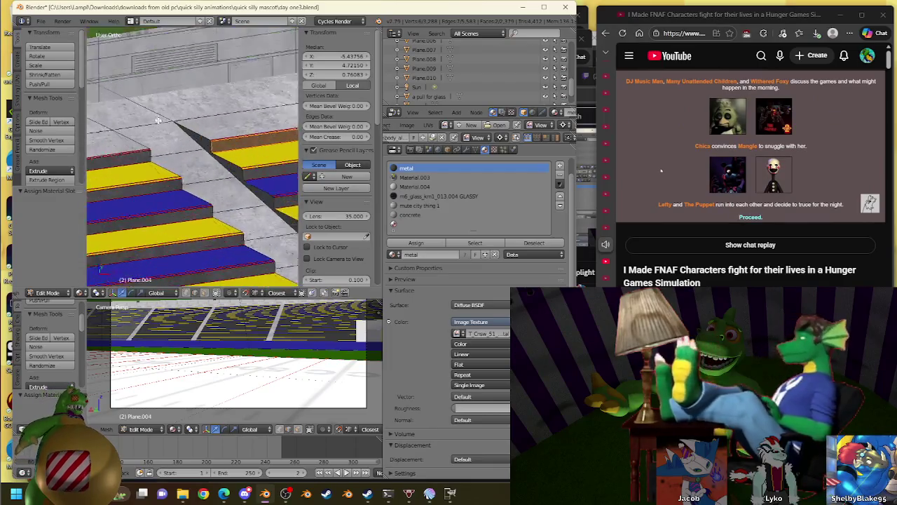
scroll(158, 121, "up", 2)
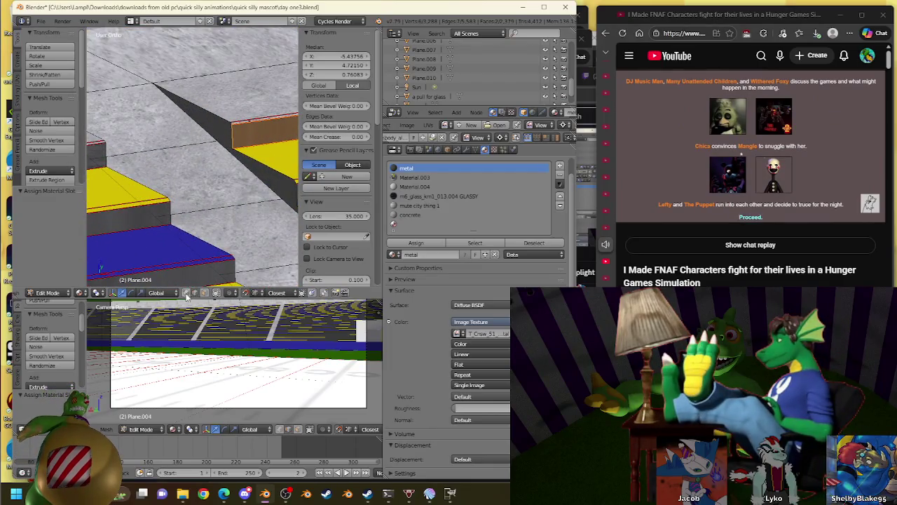
right_click_drag(92, 159, 105, 167)
right_click_drag(160, 213, 161, 211)
mouse_move(161, 212)
middle_mouse_down()
mouse_move(168, 154)
mouse_move(209, 127)
middle_mouse_up()
right_click_drag(223, 102, 177, 187)
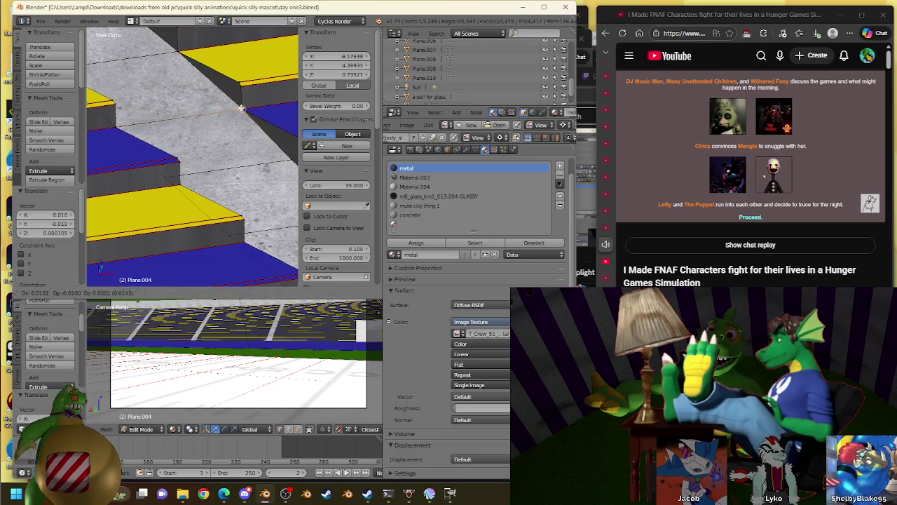
middle_click_drag(178, 187, 235, 118)
right_click_drag(236, 117, 160, 187)
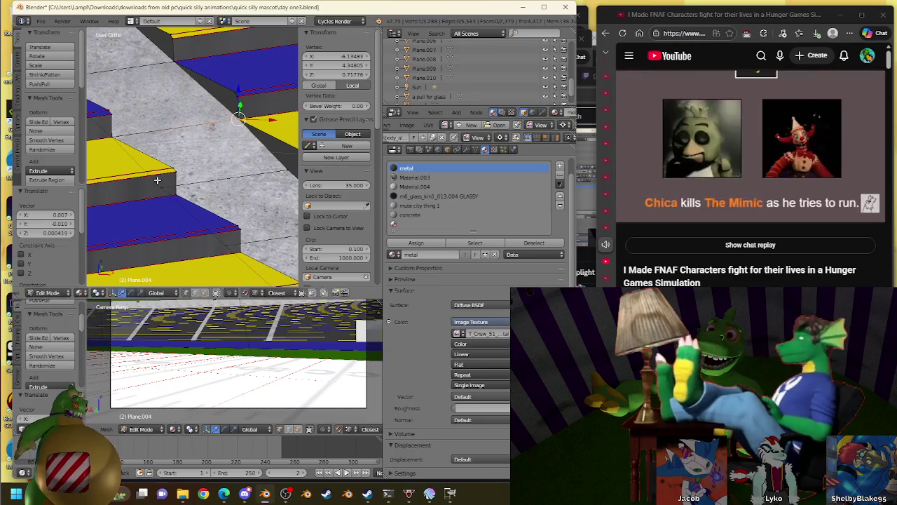
Grab and reposition several more corner vertices along the grey steps, orbiting between edits
key("g")
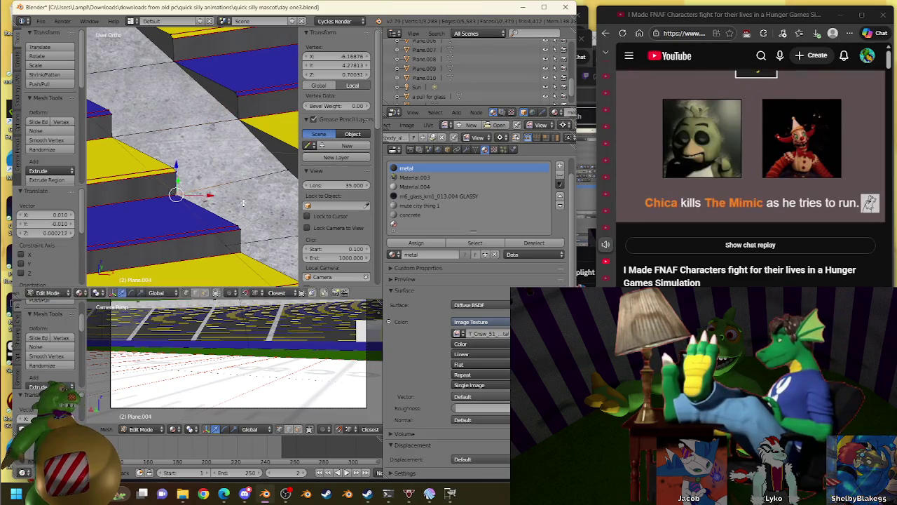
middle_click_drag(242, 203, 247, 190)
key("g")
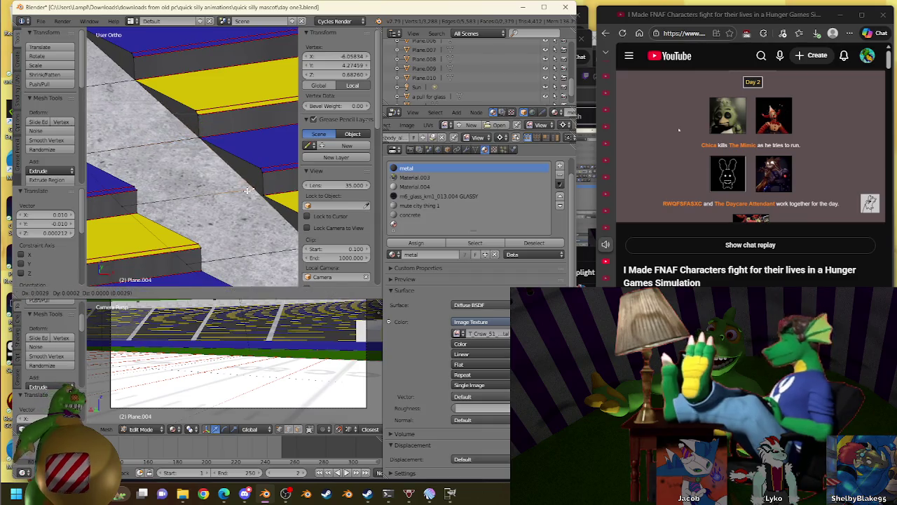
left_click(263, 192)
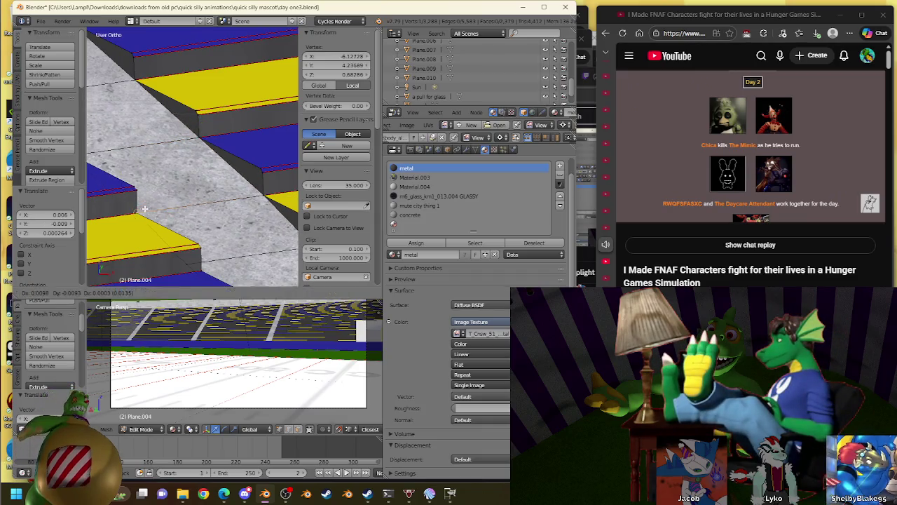
middle_click_drag(132, 206, 210, 134)
key("g")
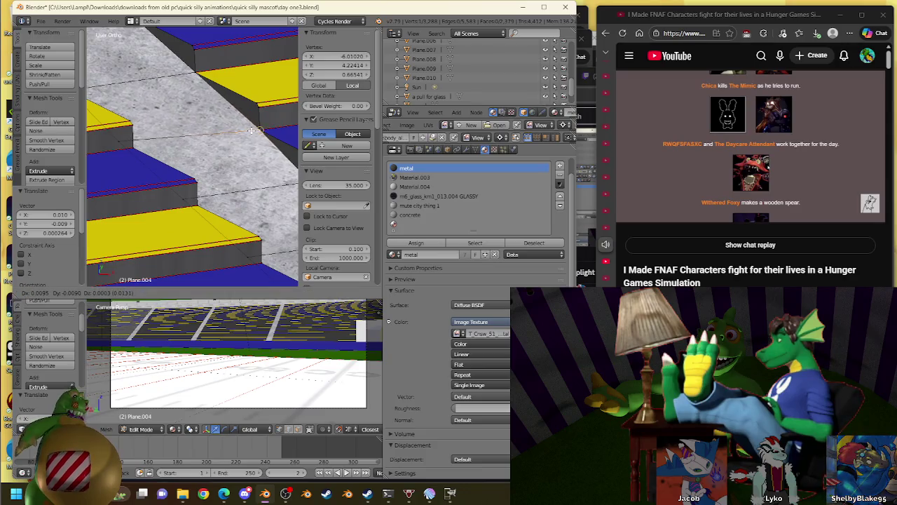
left_click(259, 130)
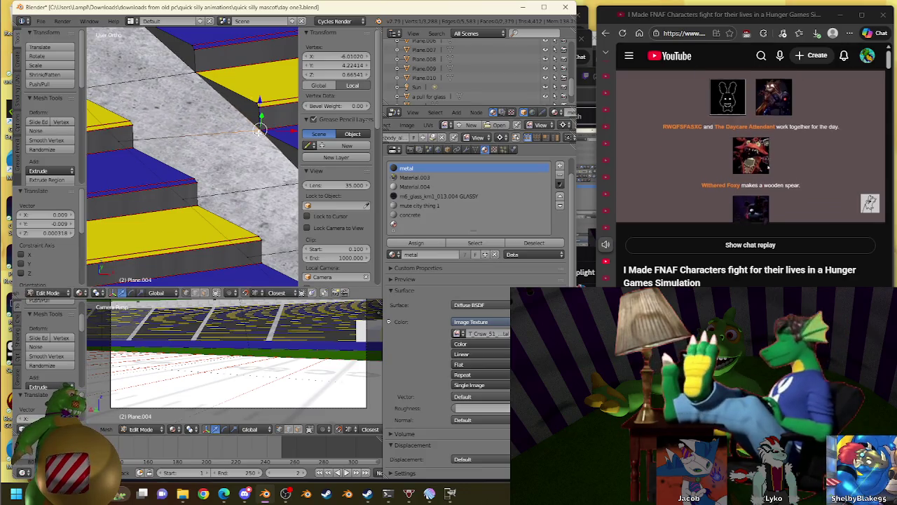
left_click(165, 159)
middle_click_drag(166, 159, 139, 120, "shift")
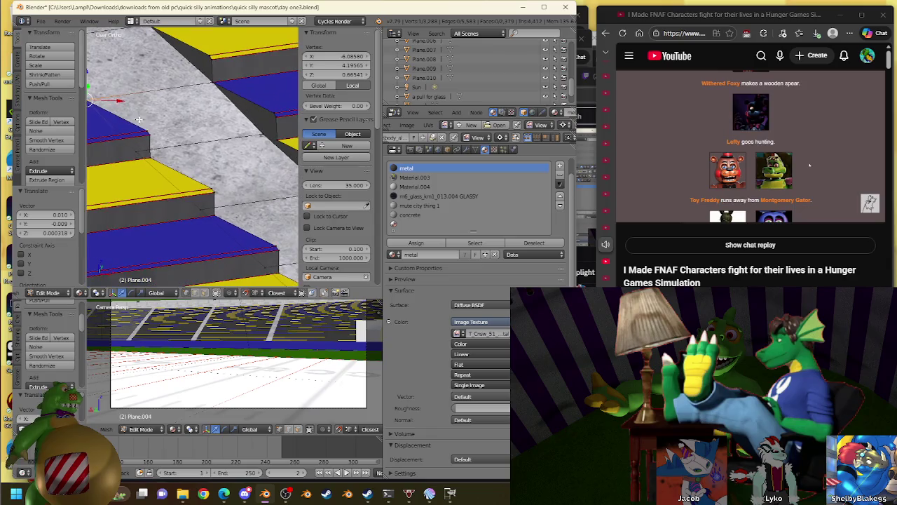
key("g")
left_click(238, 147)
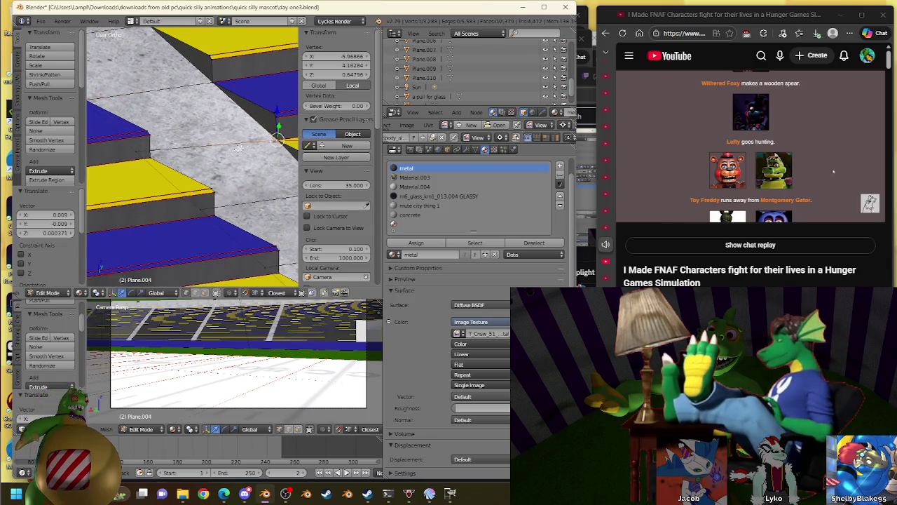
Select the next step-corner vertices and nudge them into place against the stairs
key("g")
left_click(147, 157)
middle_click_drag(147, 157, 126, 154, "shift")
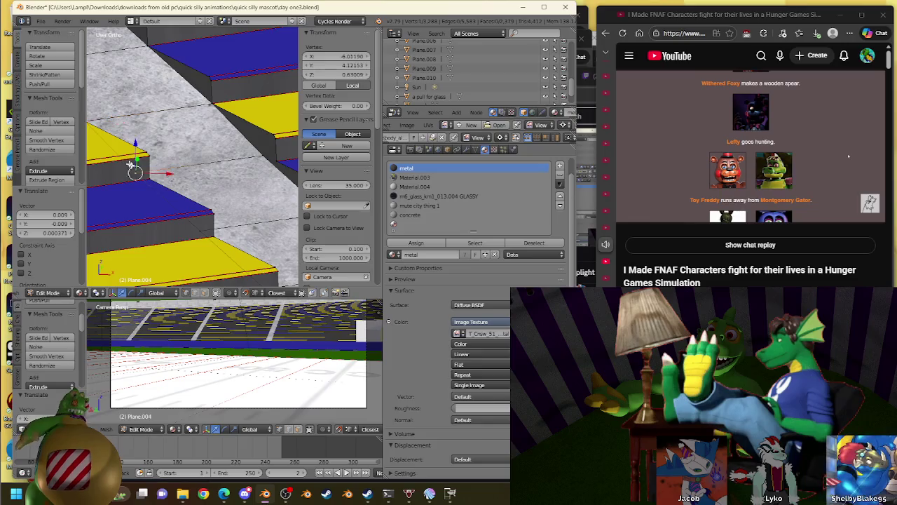
key("g")
right_click(270, 160)
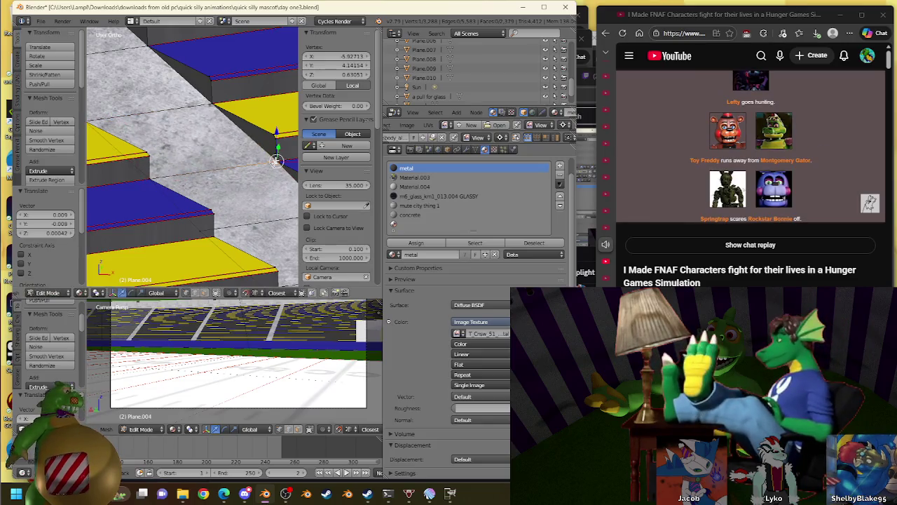
middle_click_drag(200, 232, 157, 164, "shift")
right_click(158, 165)
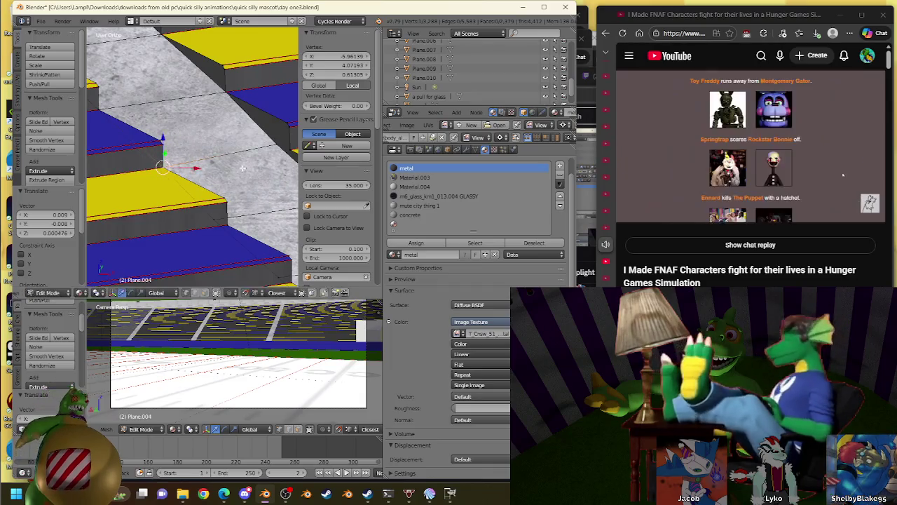
key("g")
left_click(166, 163)
middle_click_drag(257, 136, 211, 84, "shift")
key("g")
left_click(162, 159)
Move further vertices along the aisle edge to meet the adjoining steps
mouse_move(162, 160)
middle_mouse_down("shift")
mouse_move(246, 92)
mouse_move(140, 130)
middle_mouse_up("shift")
key("g")
key("g")
key("g")
left_click(251, 106)
mouse_move(251, 106)
middle_mouse_down("shift")
mouse_move(162, 155)
mouse_move(144, 120)
middle_mouse_up("shift")
key("g")
left_click(161, 154)
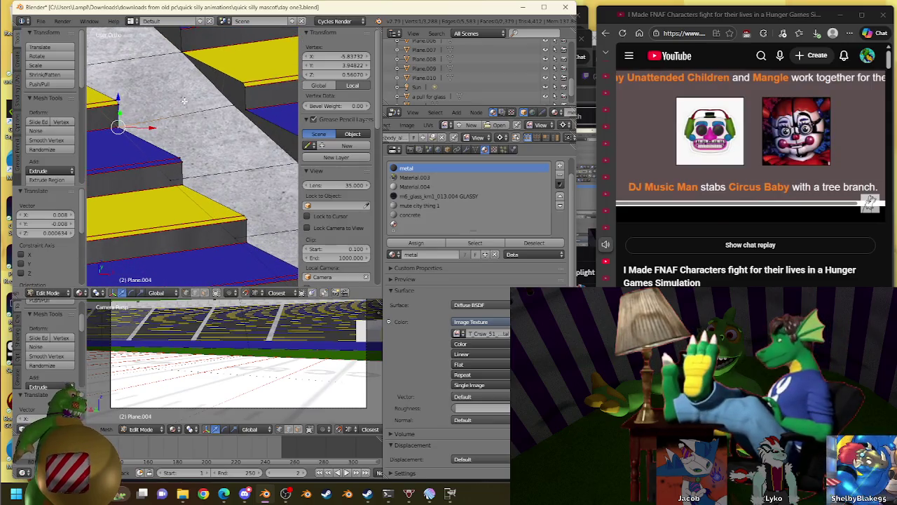
key("g")
middle_click_drag(248, 110, 216, 115, "shift")
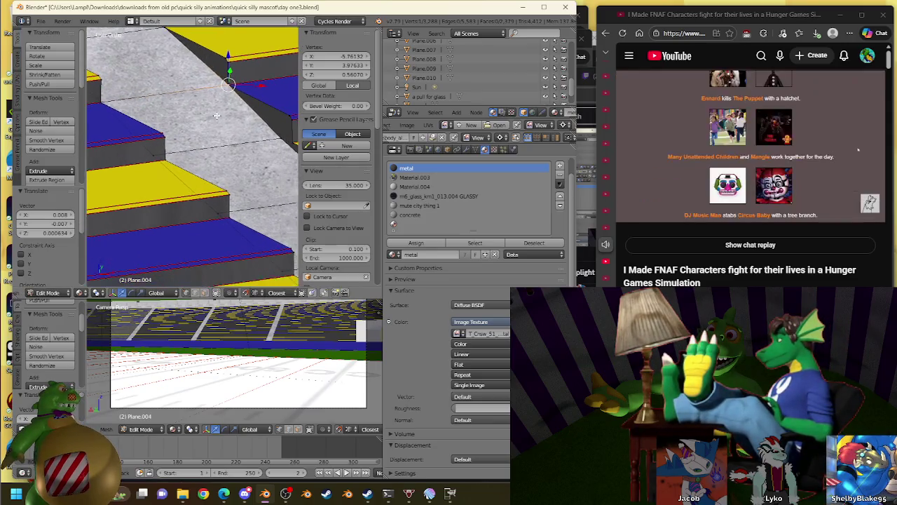
middle_click_drag(173, 159, 236, 125)
Adjust the last corner vertices' positions and height so seat rows meet the stairs cleanly
key("g")
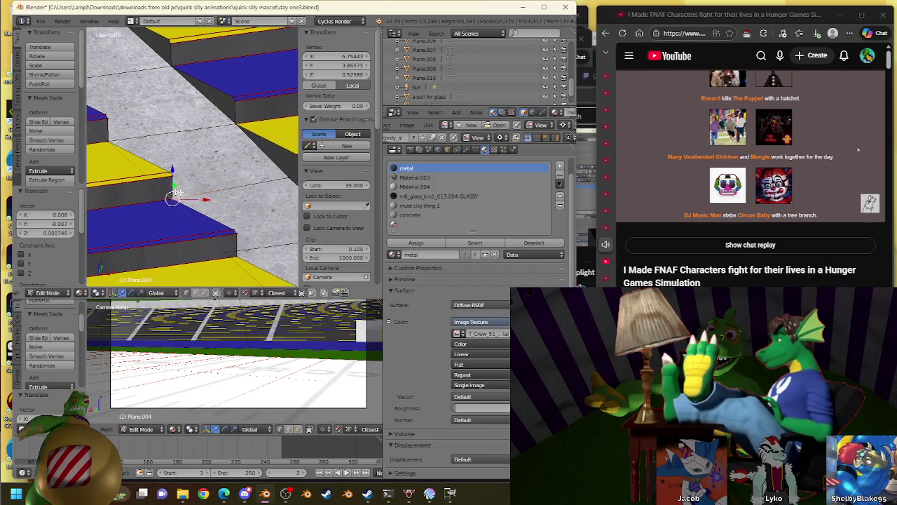
middle_click_drag(160, 191, 158, 131, "shift")
key("g")
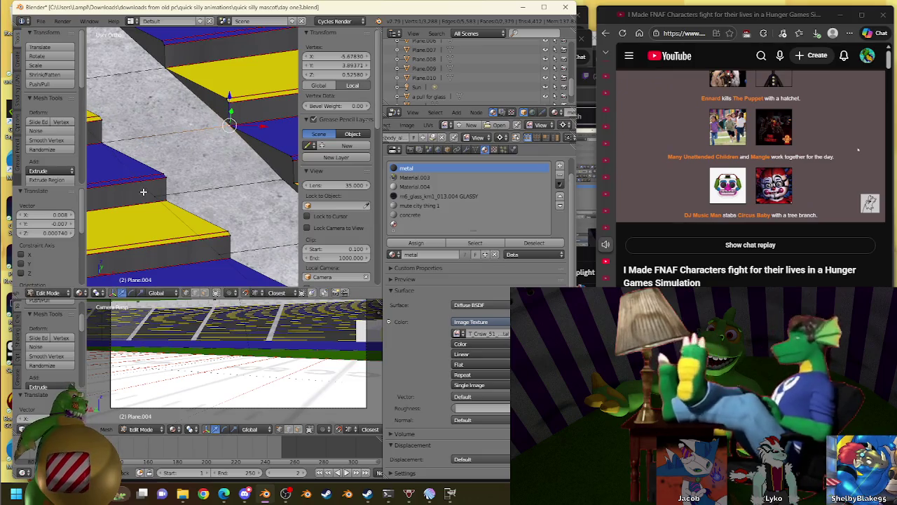
middle_click_drag(198, 195, 195, 141, "shift")
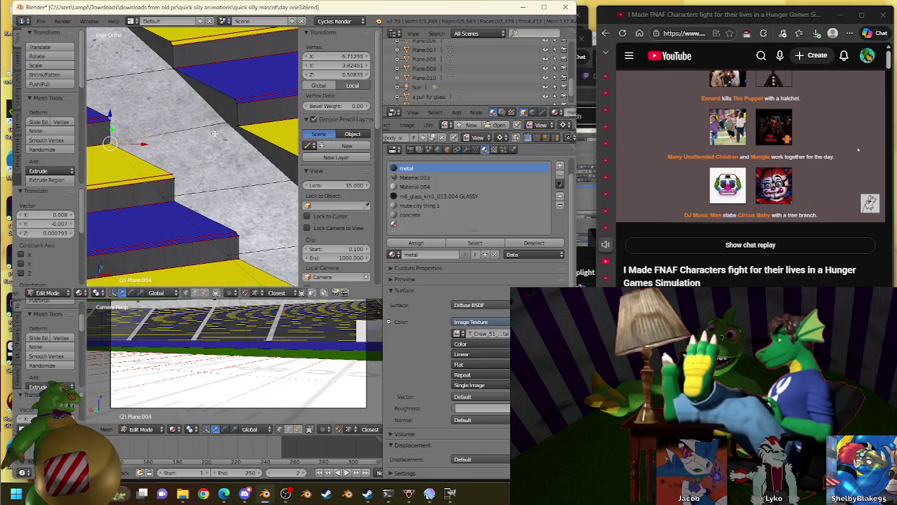
key("g")
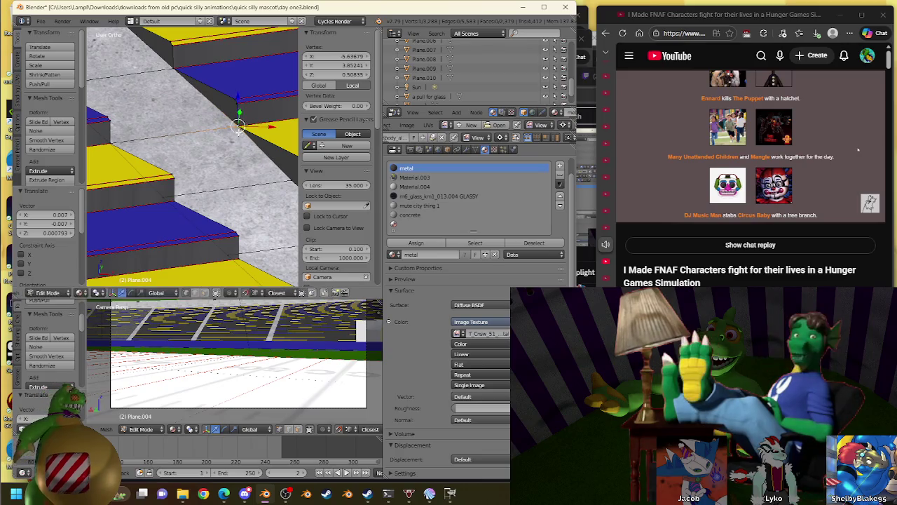
key("g")
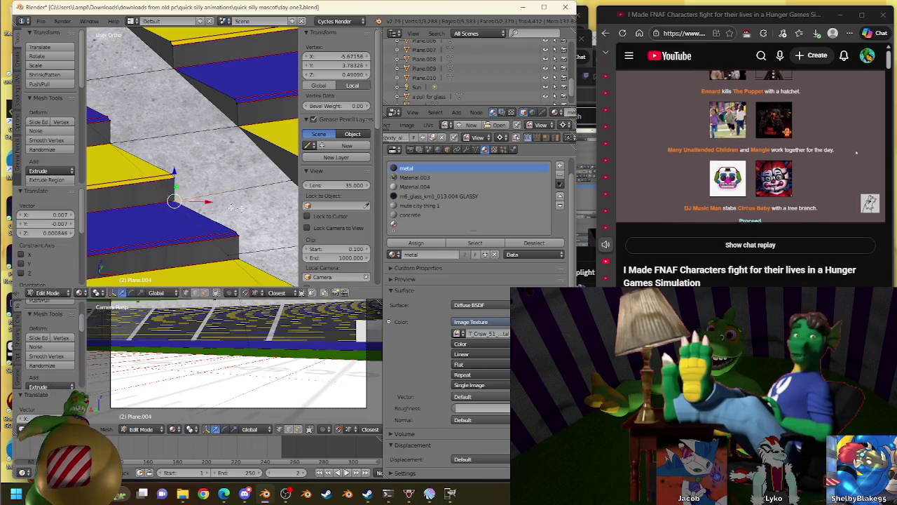
left_click(182, 189)
middle_click_drag(183, 189, 202, 153, "shift")
Snap the first step-corner vertices of Plane.004 onto the aisle step edges
key("g")
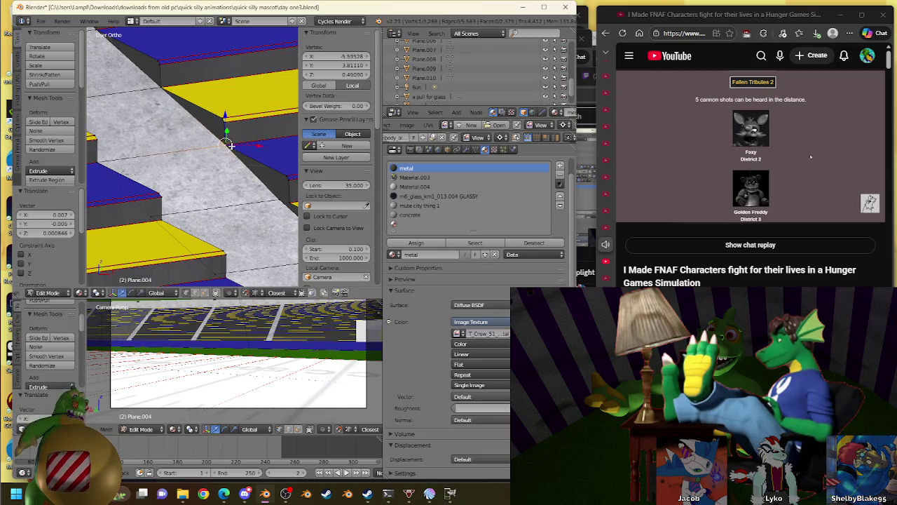
middle_click_drag(232, 146, 137, 188)
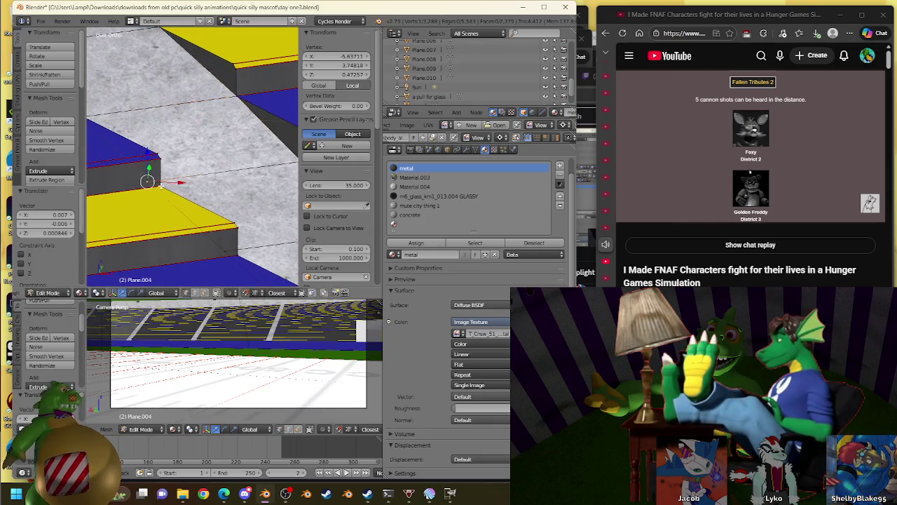
middle_click_drag(220, 191, 210, 114, "shift")
right_click(210, 112)
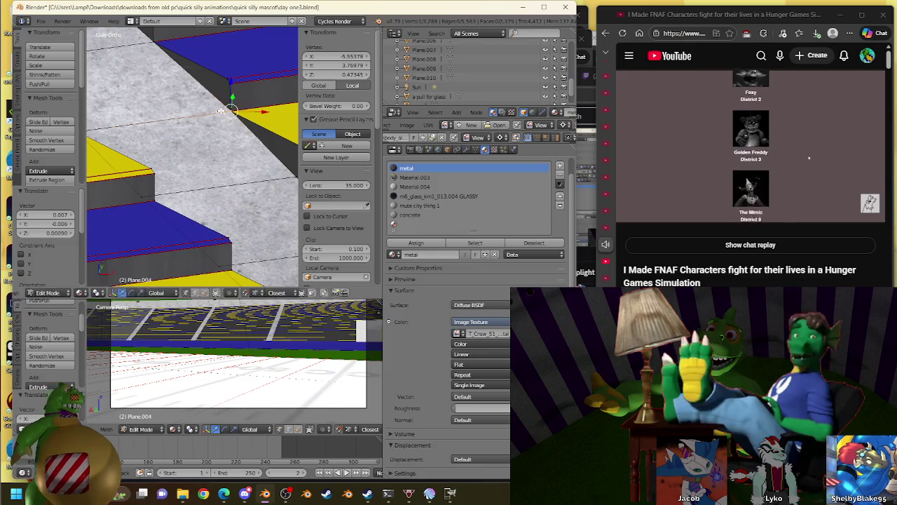
middle_click_drag(165, 200, 249, 136, "shift")
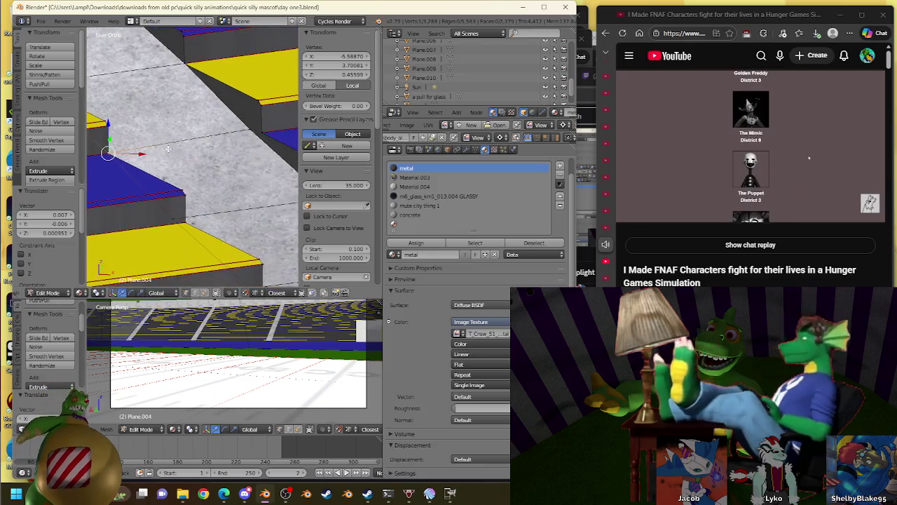
key("g")
left_click(252, 132)
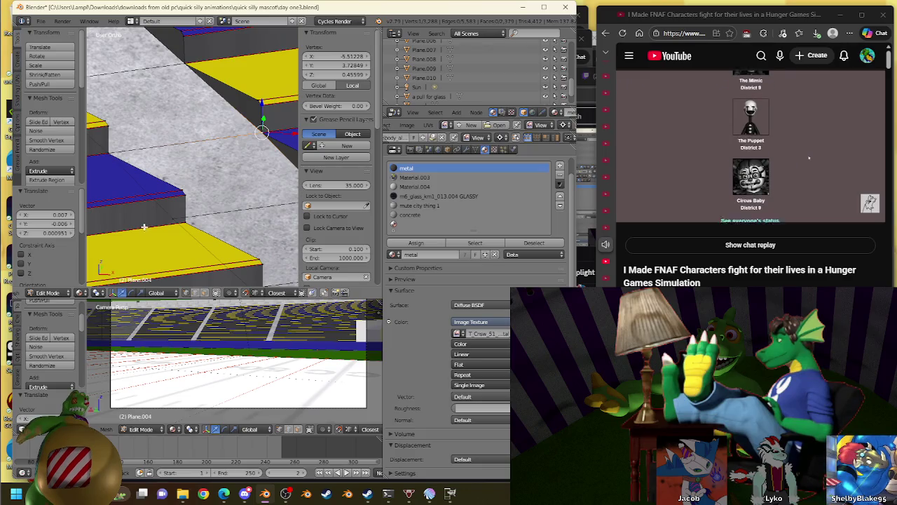
Move two more corner vertices onto the next step edges further down the aisle
middle_click_drag(277, 209, 207, 160, "shift")
right_click(183, 236)
key("g")
left_click(190, 236)
middle_click_drag(191, 236, 224, 164, "shift")
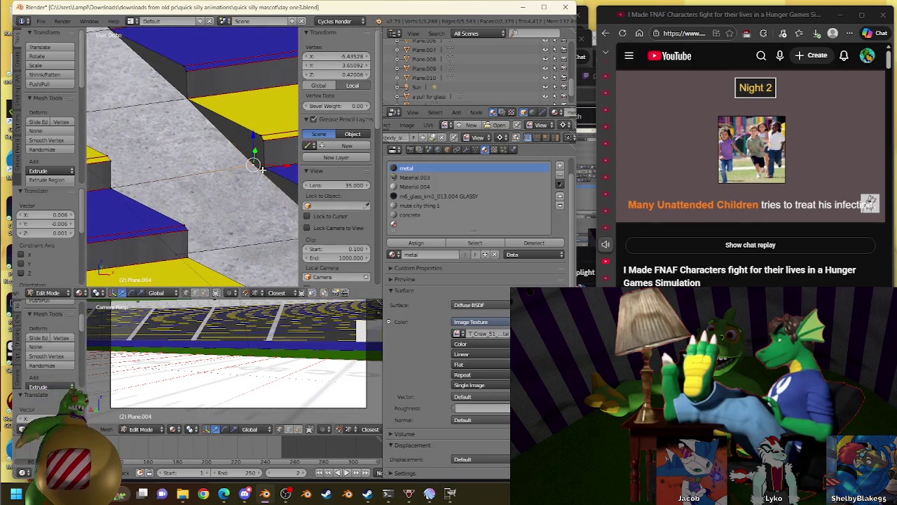
mouse_move(261, 169)
middle_mouse_down("shift")
mouse_move(160, 204)
mouse_move(248, 168)
middle_mouse_up("shift")
right_click(161, 203)
key("g")
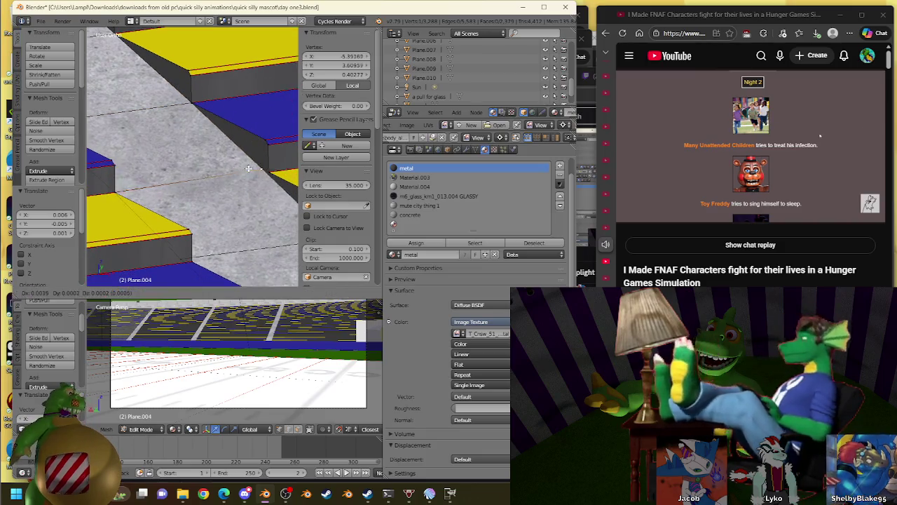
left_click(248, 169)
Reposition corner vertices on the upper steps so they meet the seat rows
mouse_move(181, 248)
middle_mouse_down("shift")
mouse_move(186, 197)
mouse_move(228, 163)
mouse_move(160, 178)
mouse_move(234, 120)
middle_mouse_up("shift")
right_click(186, 197)
right_click(160, 178)
right_click(218, 136)
right_click(158, 227)
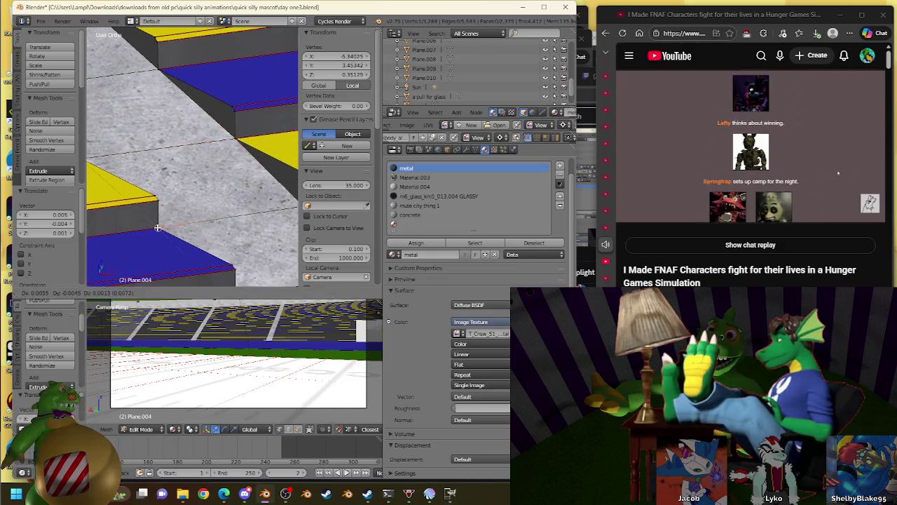
left_click(158, 228)
middle_click_drag(158, 227, 202, 166, "shift")
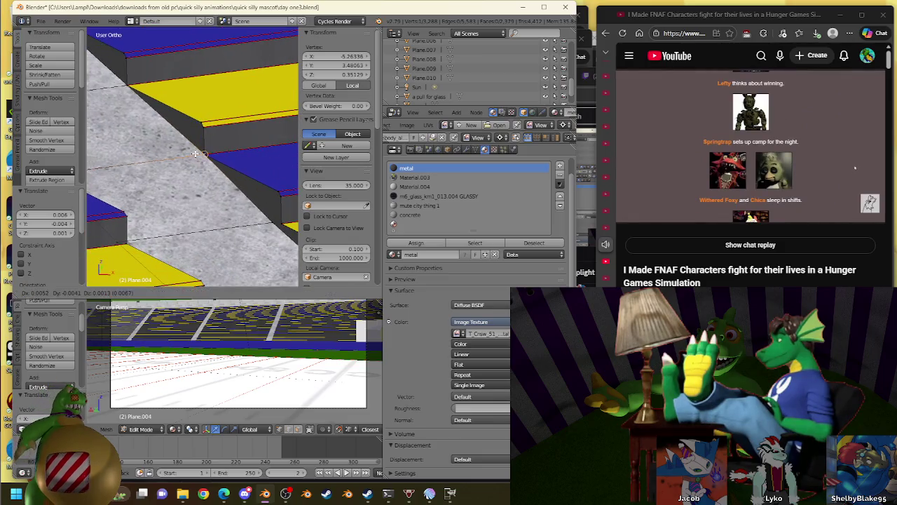
right_click(124, 240)
key("g")
left_click(124, 240)
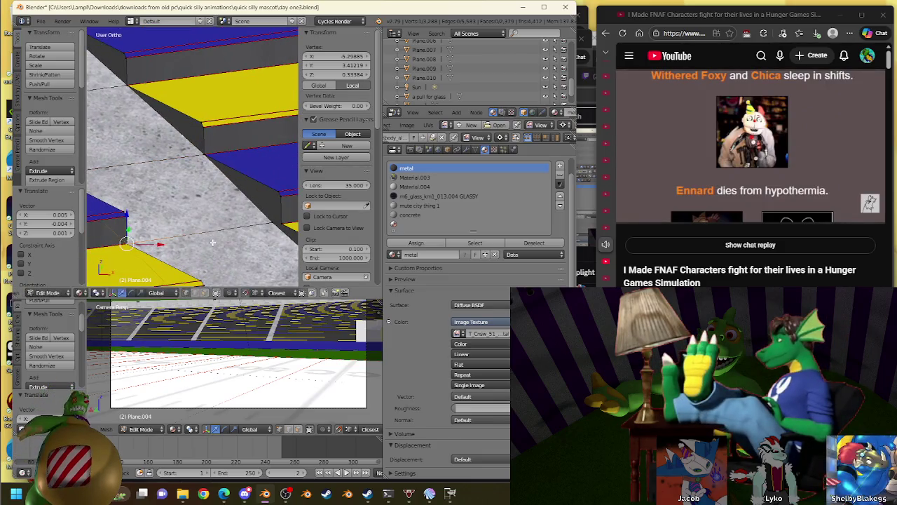
middle_click_drag(124, 240, 240, 138, "shift")
Nudge the remaining vertices so the lower step edges meet the yellow and blue rows
key("g")
left_click(254, 143)
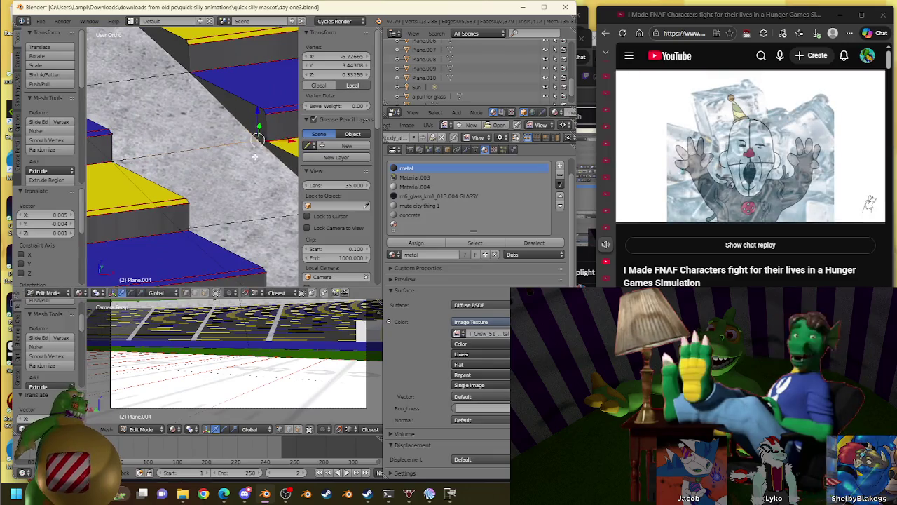
key("g")
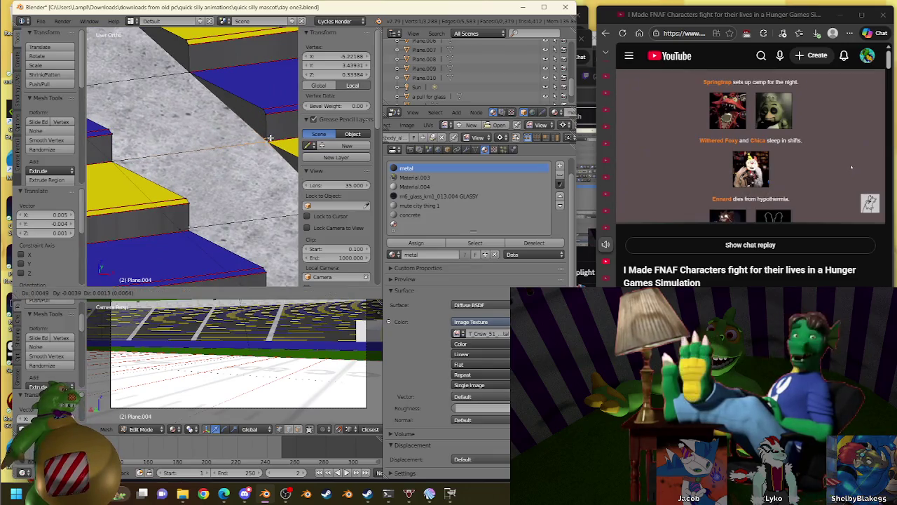
key("g")
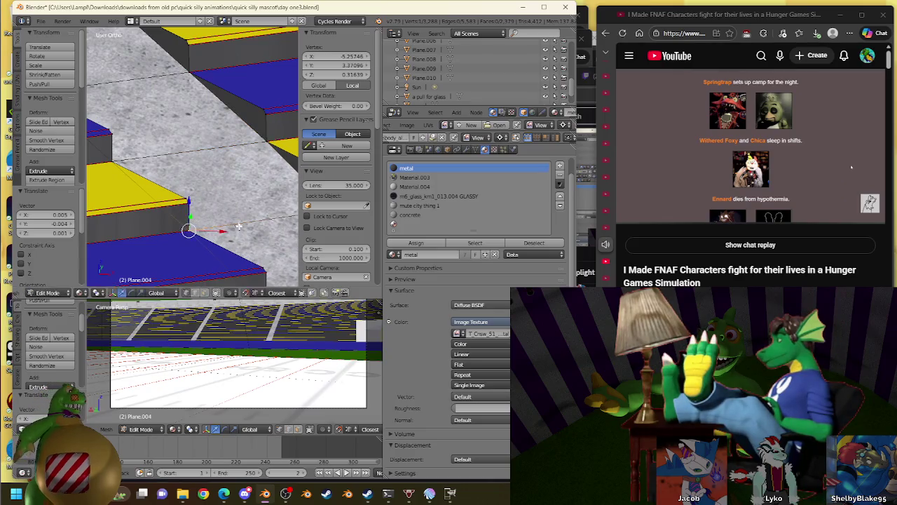
middle_click_drag(238, 227, 258, 142, "shift")
key("g")
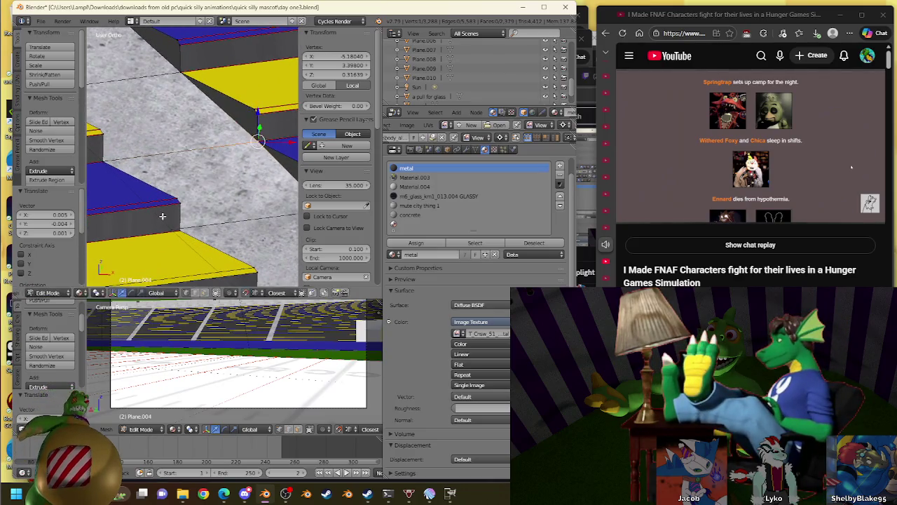
key("g")
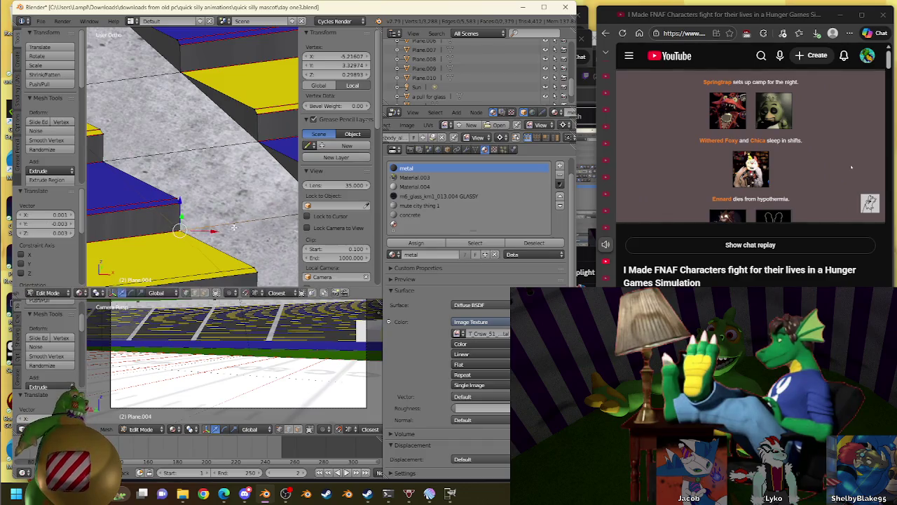
middle_click_drag(234, 227, 175, 224, "shift")
key("g")
left_click(167, 225)
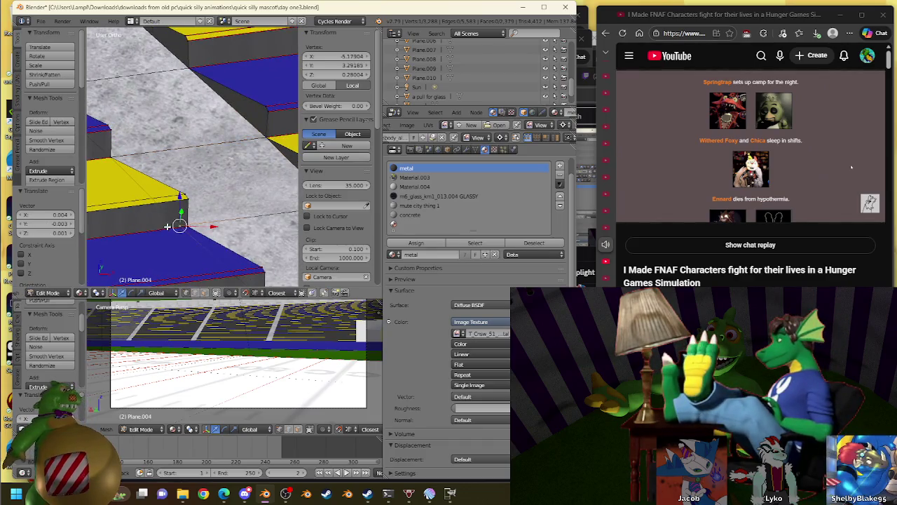
key("g")
left_click(190, 227)
middle_click_drag(190, 226, 235, 162, "shift")
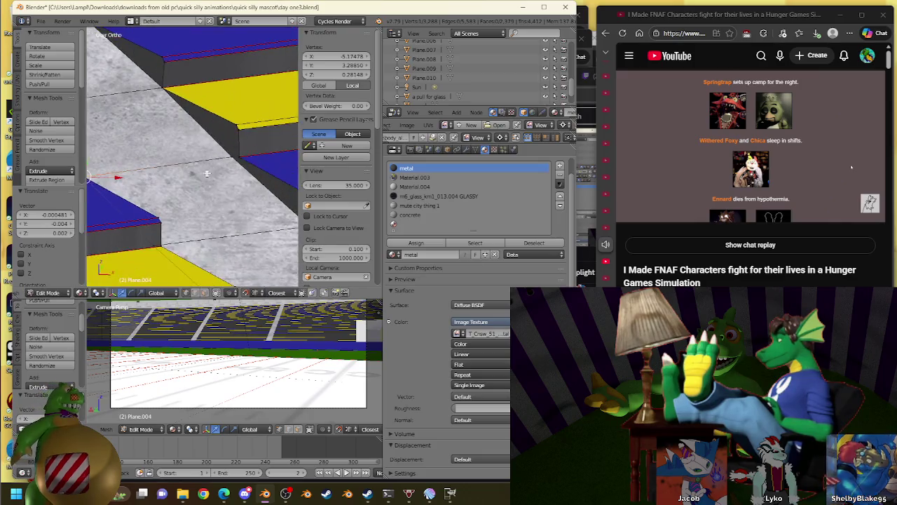
Place the next stray vertices onto their step edges on the left of the aisle
key("g")
left_click(235, 162)
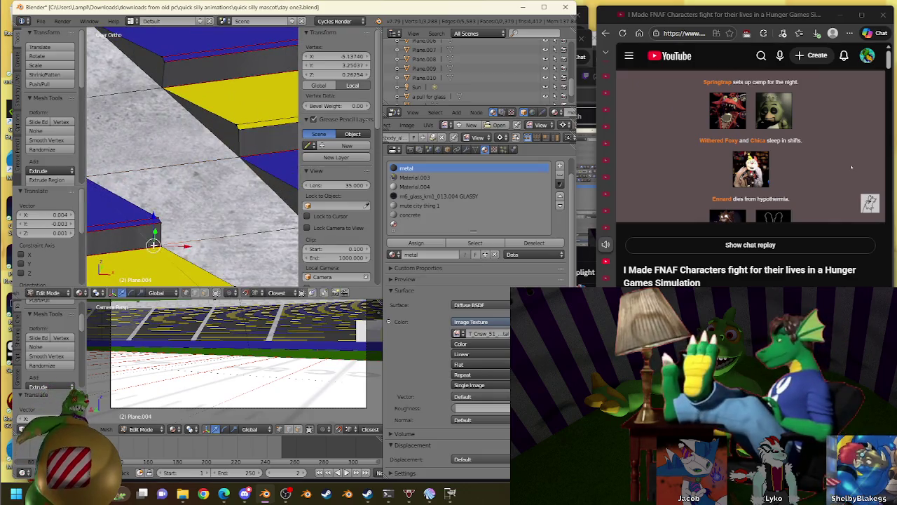
middle_click_drag(280, 134, 140, 162, "shift")
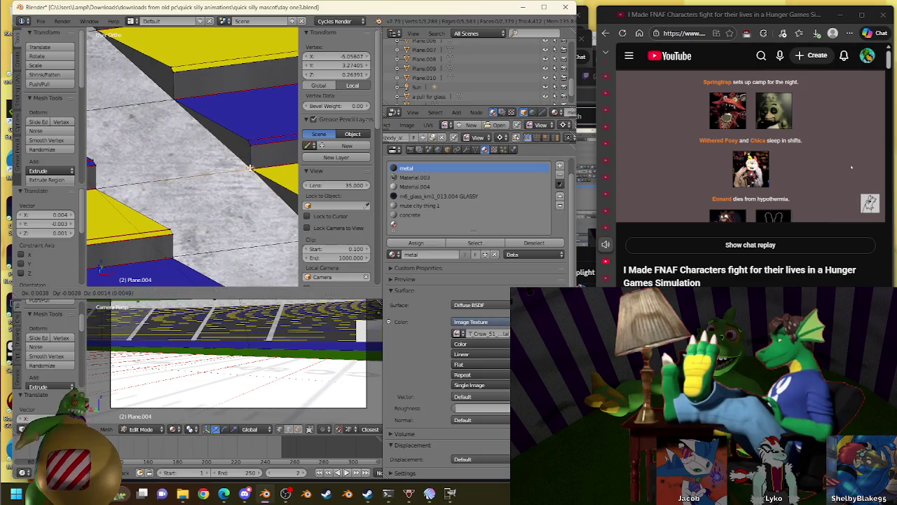
right_click(166, 256)
mouse_move(266, 249)
middle_mouse_down("shift")
mouse_move(209, 185)
mouse_move(179, 256)
mouse_move(270, 148)
middle_mouse_up("shift")
right_click(186, 253)
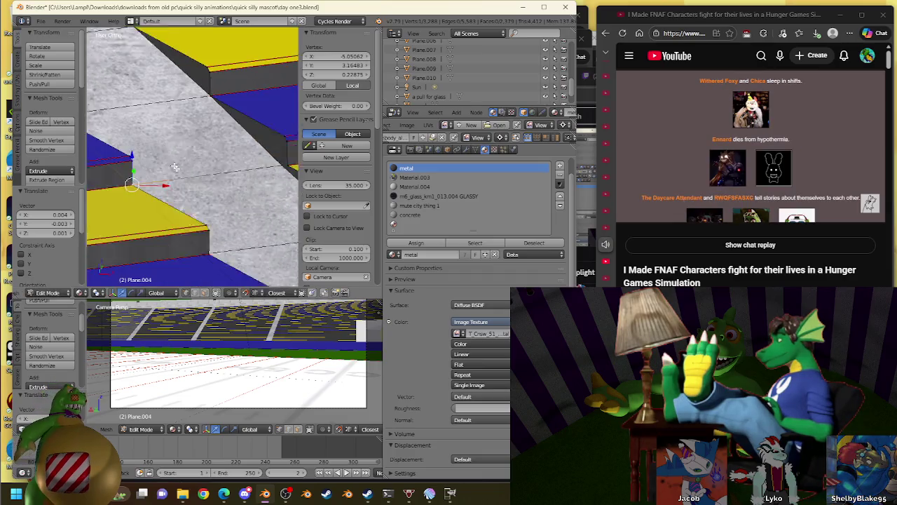
key("g")
left_click(271, 147)
Move further step vertices into place and slide two slightly to the right
key("g")
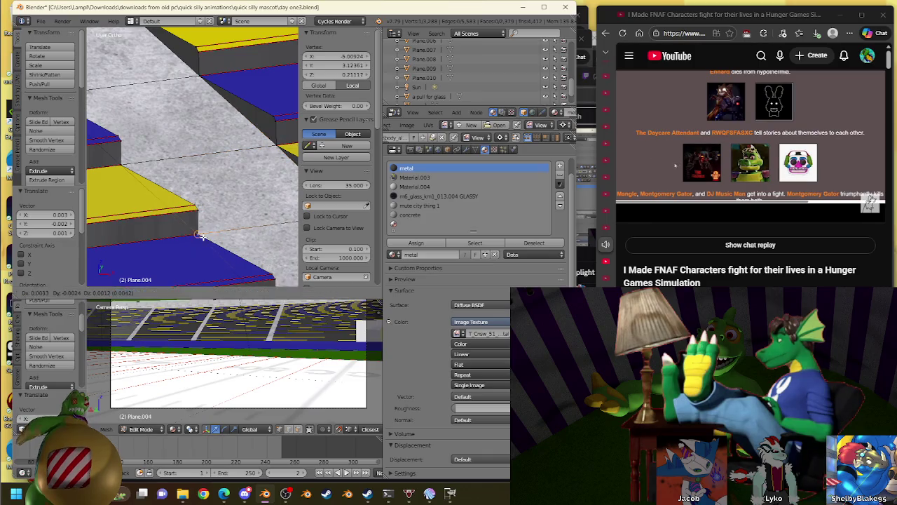
left_click(204, 238)
middle_click_drag(203, 239, 140, 210, "shift")
key("g")
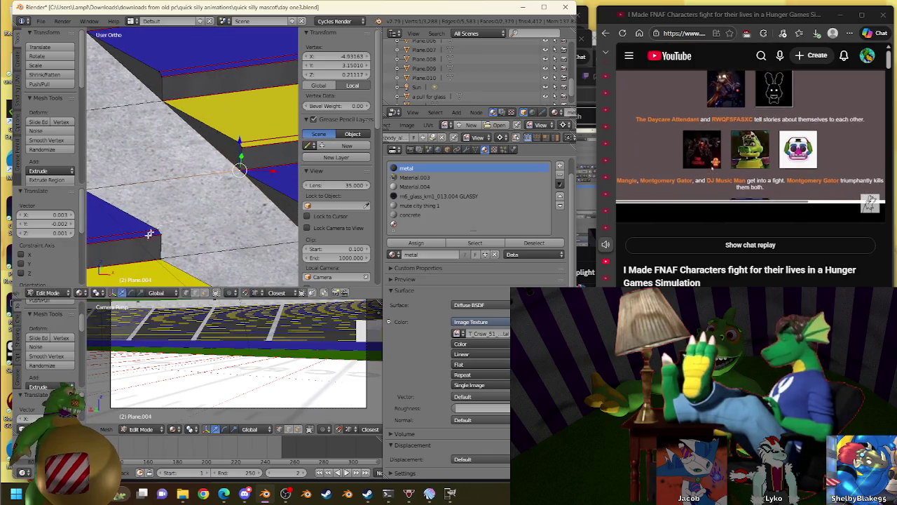
left_click(154, 251)
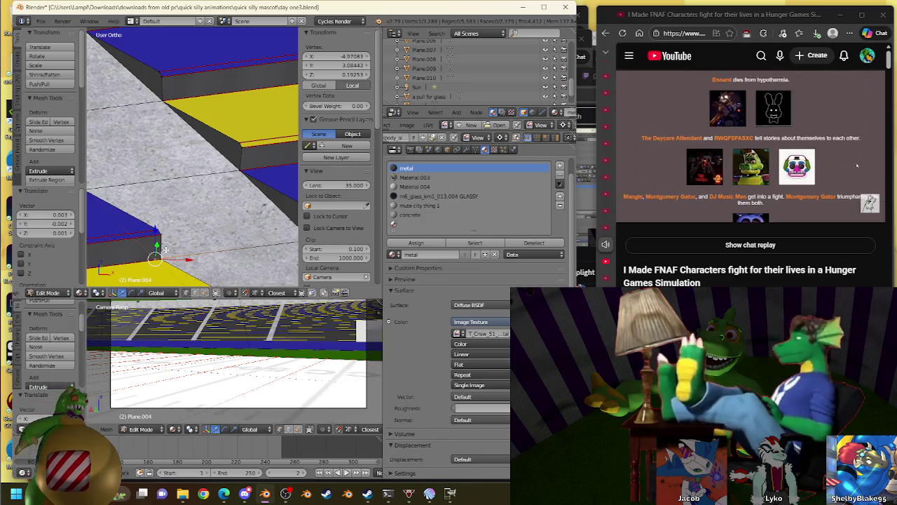
mouse_move(164, 249)
middle_mouse_down("shift")
mouse_move(193, 140)
mouse_move(230, 168)
middle_mouse_up("shift")
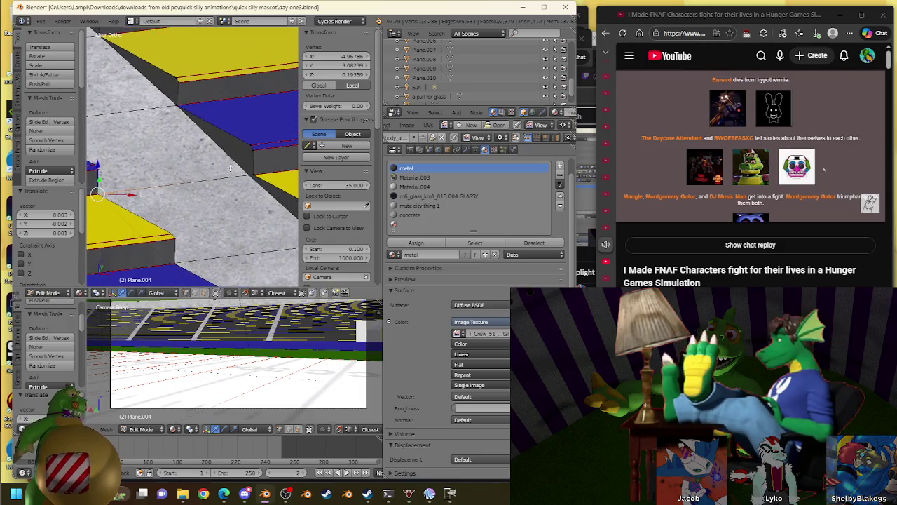
left_click_drag(250, 174, 255, 176)
right_click(138, 262)
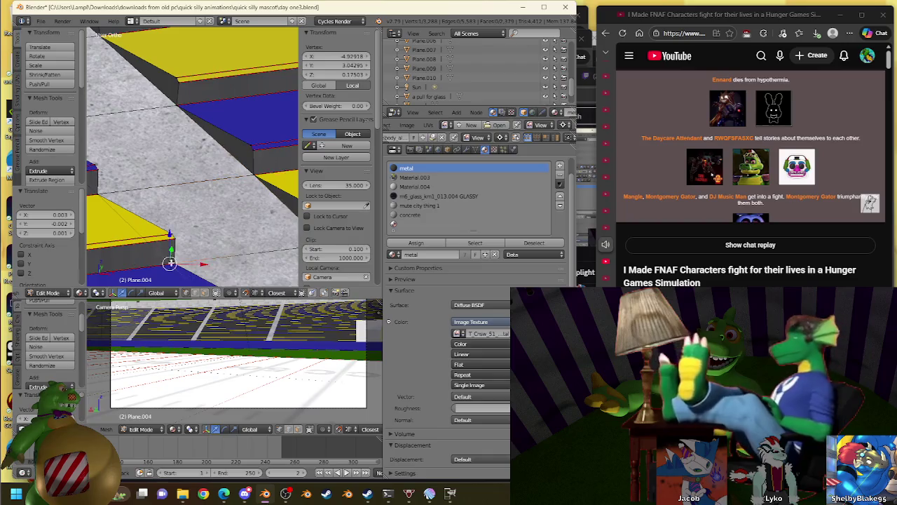
middle_click_drag(266, 238, 240, 157, "shift")
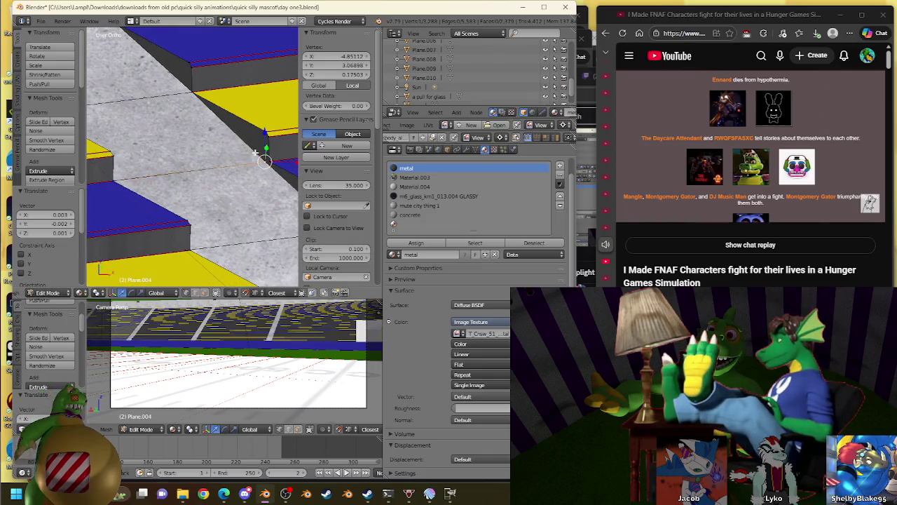
left_click_drag(265, 160, 268, 175)
Zoom in on the step corner, undo the last vertex move and retry it
scroll(237, 160, "up", 1, "ctrl")
scroll(237, 160, "up", 1, "ctrl")
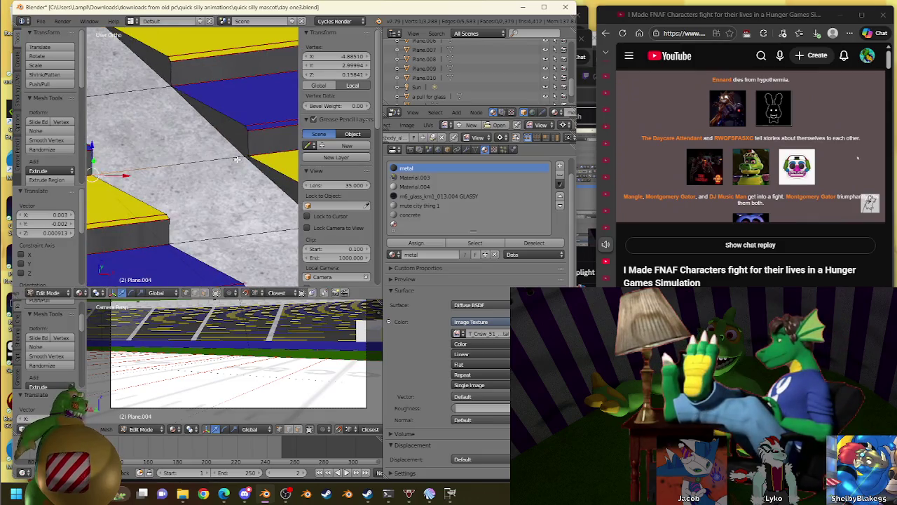
key("ctrl+z")
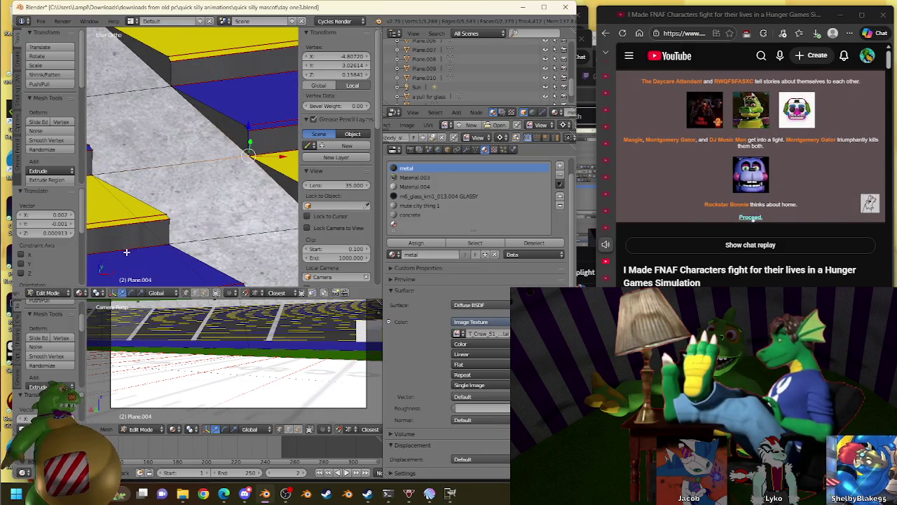
scroll(149, 195, "up", 1, "ctrl")
scroll(218, 154, "up", 1, "ctrl")
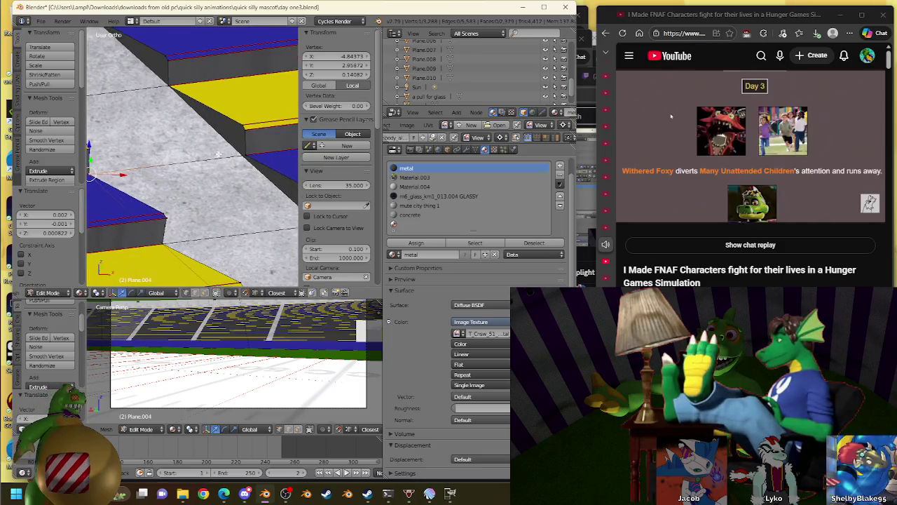
key("shift+r")
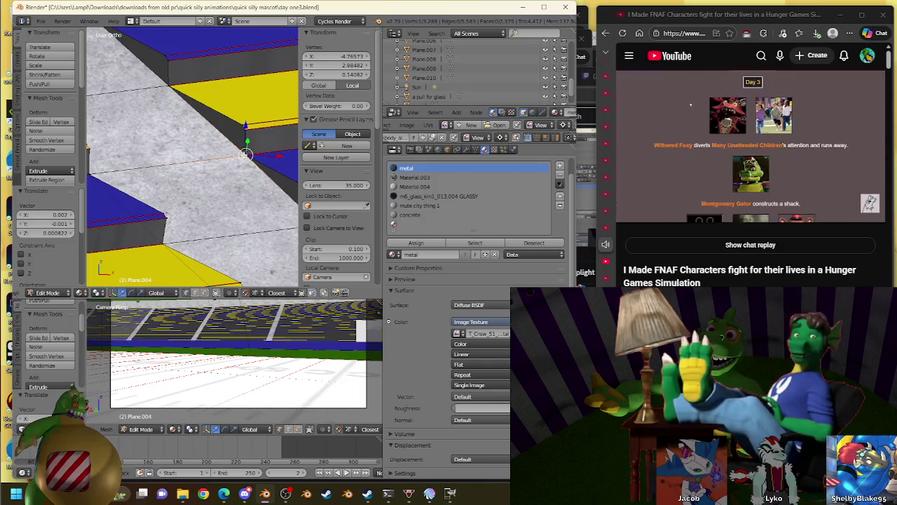
scroll(230, 186, "up", 1, "ctrl")
scroll(112, 202, "down", 1, "shift")
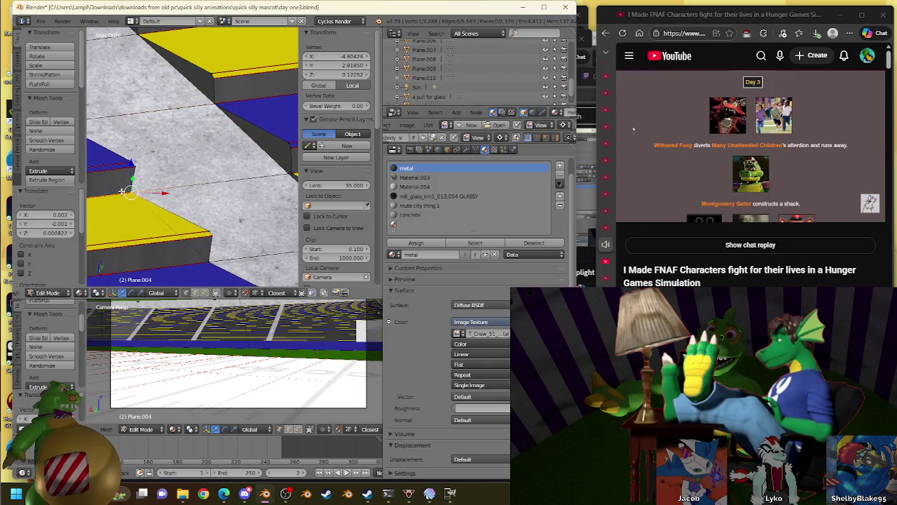
scroll(226, 128, "up", 1, "ctrl")
scroll(226, 128, "down", 1, "shift")
Regrab the corner vertices until they sit flush against their step corners
key("g")
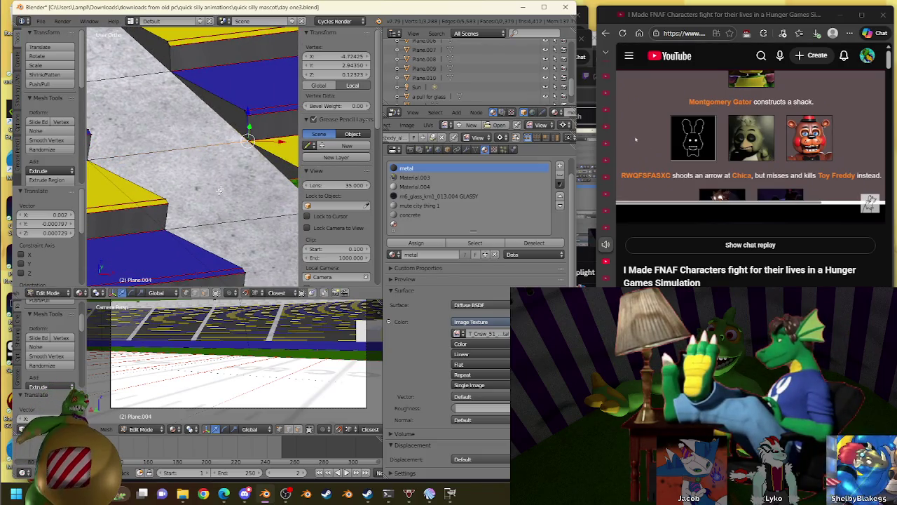
scroll(219, 190, "up", 1, "shift")
scroll(189, 138, "up", 1, "shift")
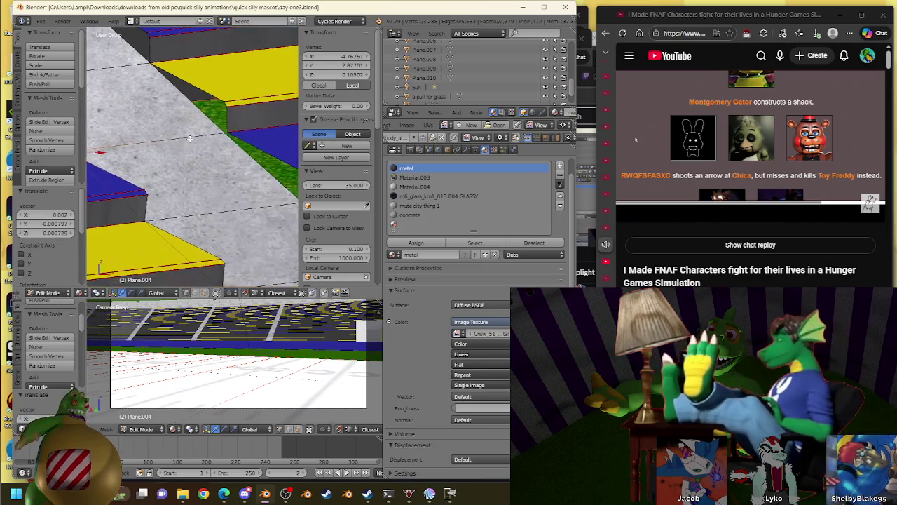
left_click(202, 134)
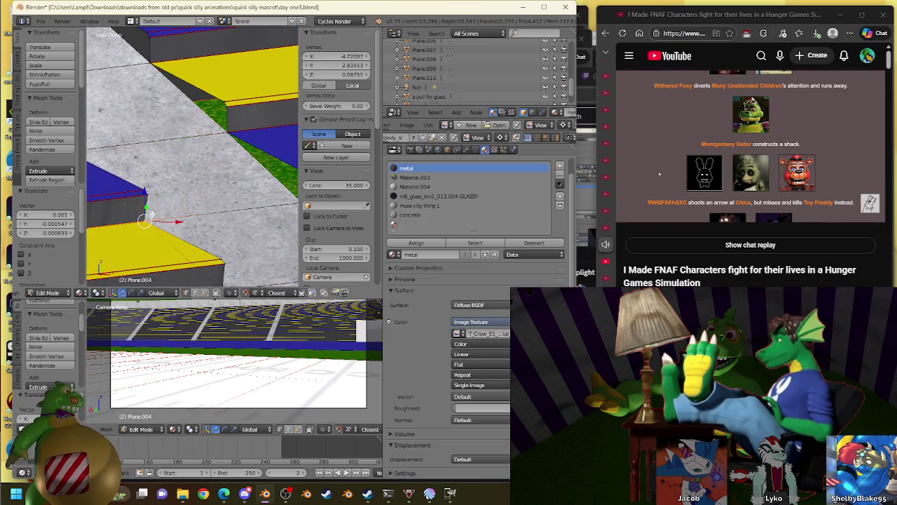
scroll(214, 212, "down", 1, "shift")
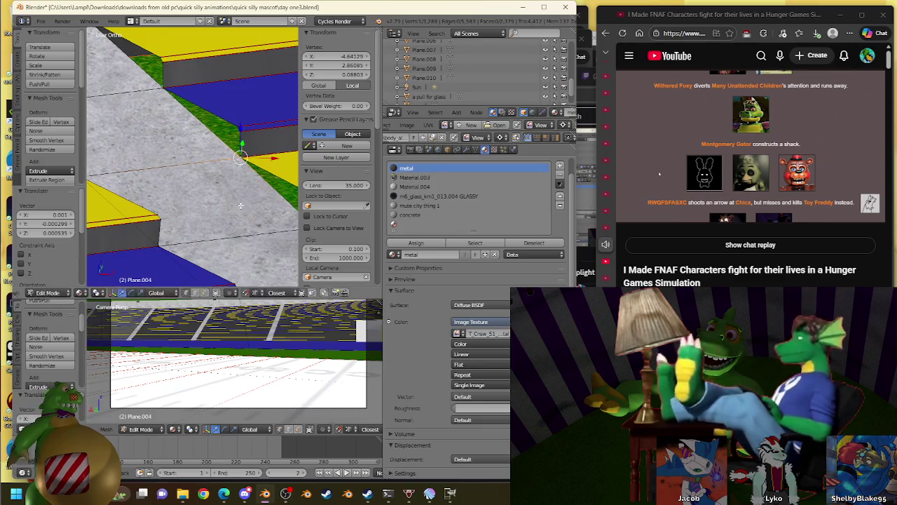
scroll(250, 176, "down", 1, "shift")
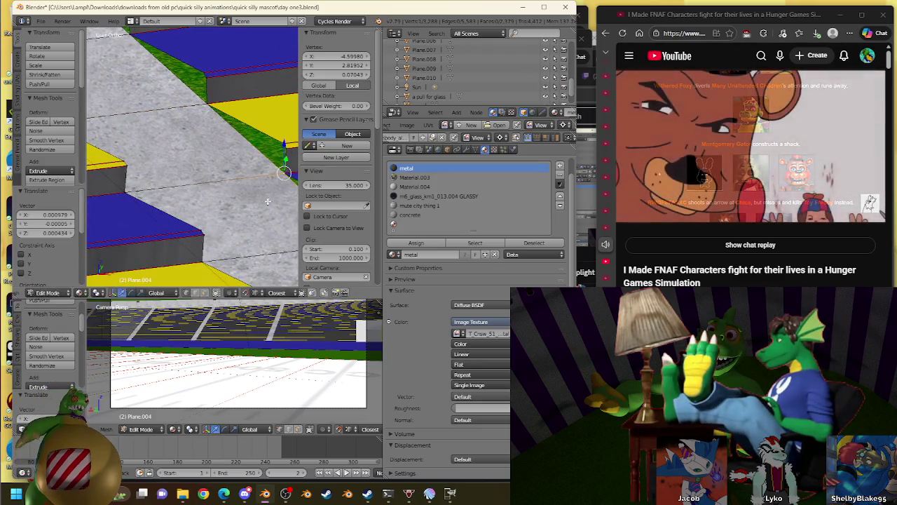
scroll(249, 156, "up", 1, "shift")
scroll(266, 163, "down", 1, "shift")
key("g")
left_click(267, 163)
scroll(229, 168, "down", 1, "shift")
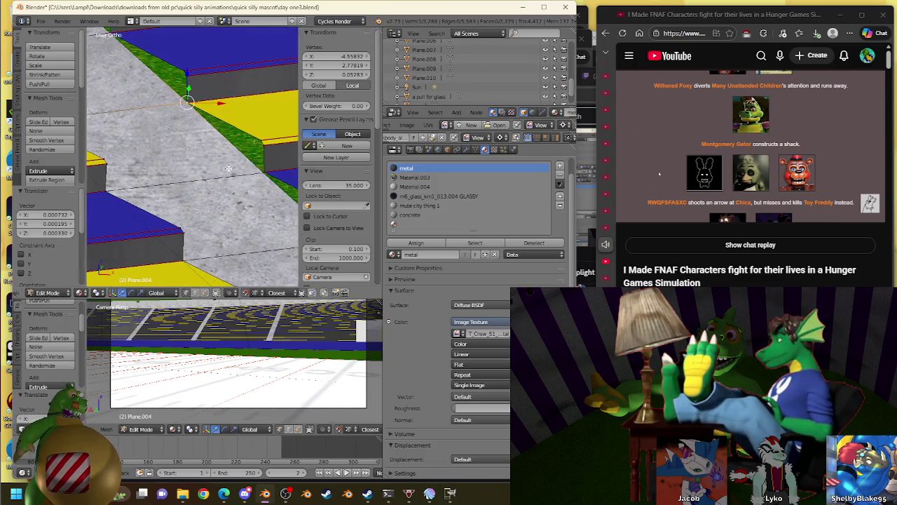
left_click(272, 168)
scroll(246, 172, "up", 2, "shift")
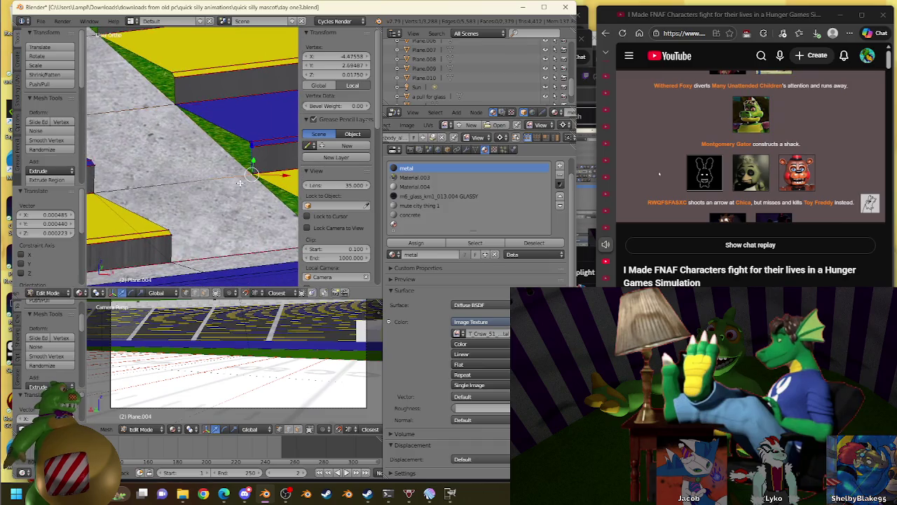
Select the whole stands mesh and Remove Doubles, merging 79 duplicate vertices
key("a")
key("w")
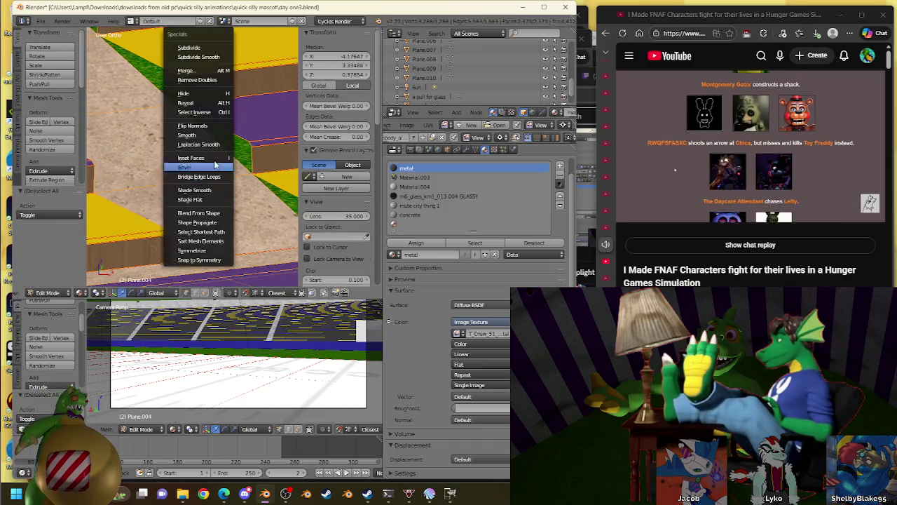
left_click(197, 82)
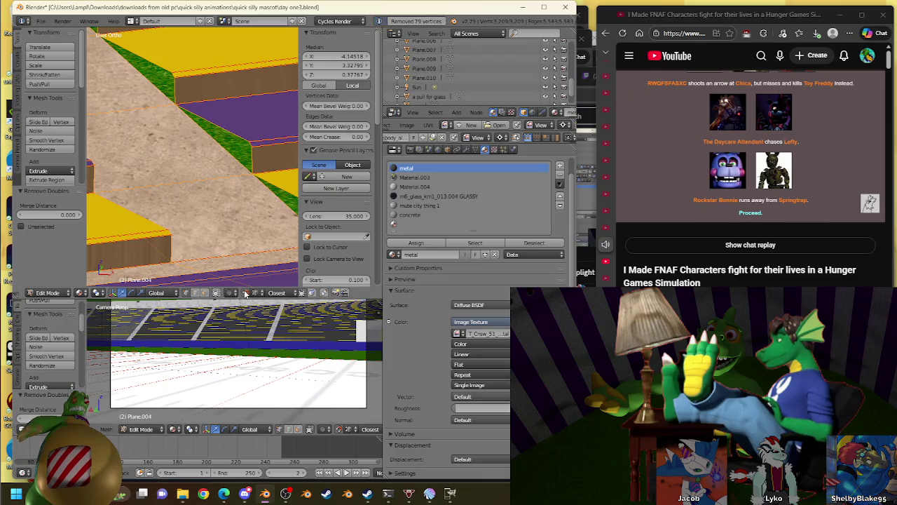
Fill the first two aisle step gaps, including the sloped one, with metal faces
right_click(193, 138)
scroll(193, 138, "up", 2)
scroll(193, 138, "up", 1)
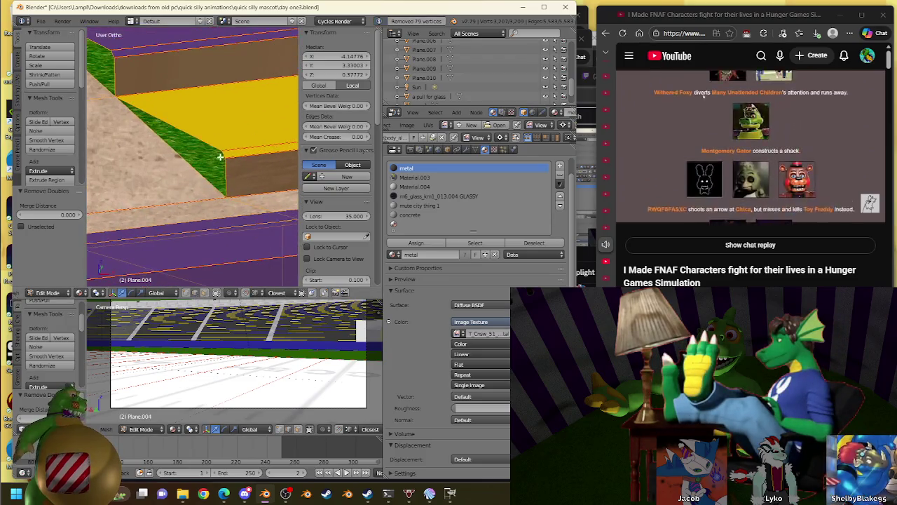
scroll(192, 138, "up", 1)
right_click(193, 138)
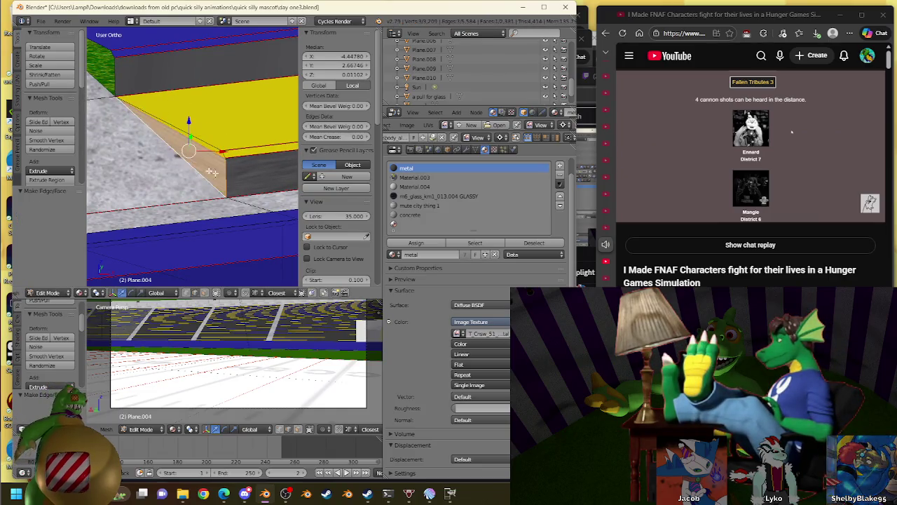
middle_click_drag(186, 147, 198, 132)
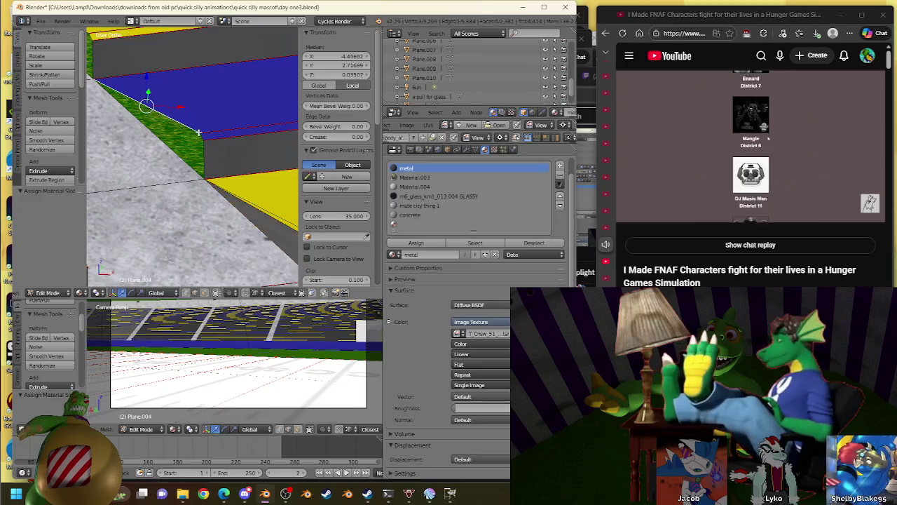
key("f")
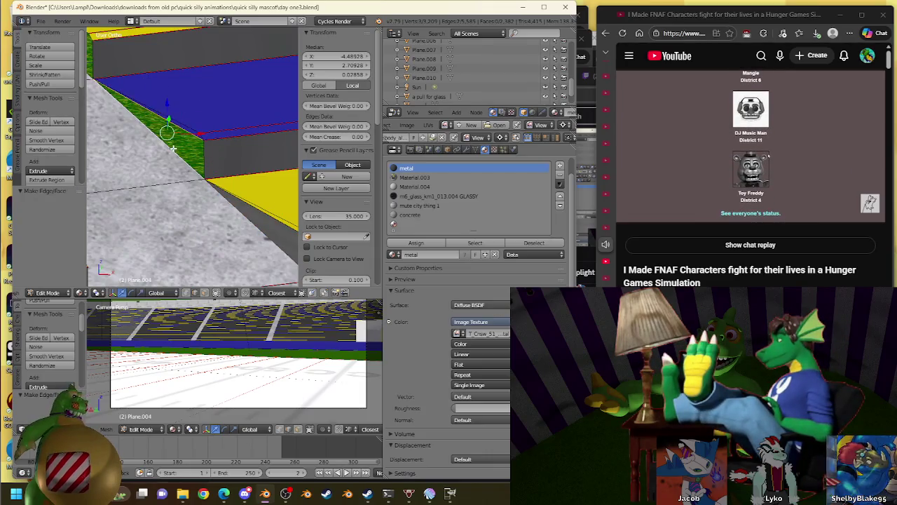
left_click(415, 243)
middle_click_drag(295, 161, 82, 240)
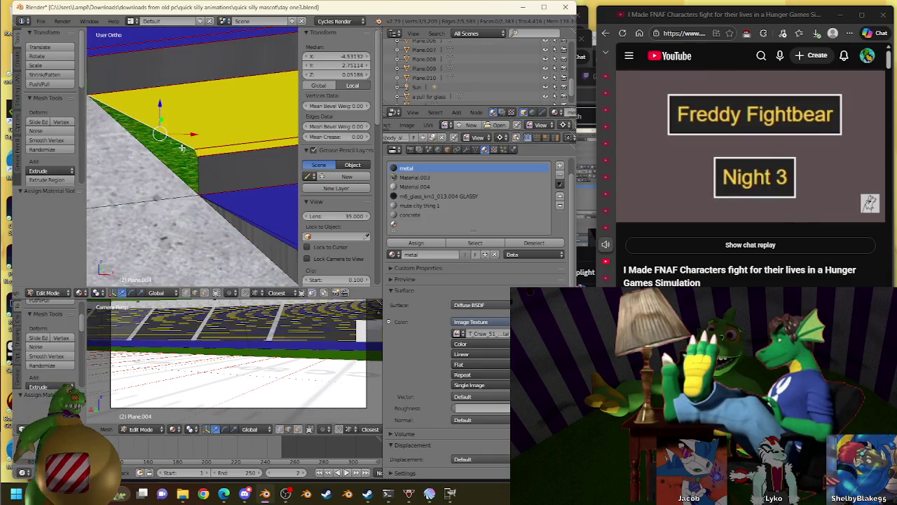
key("f")
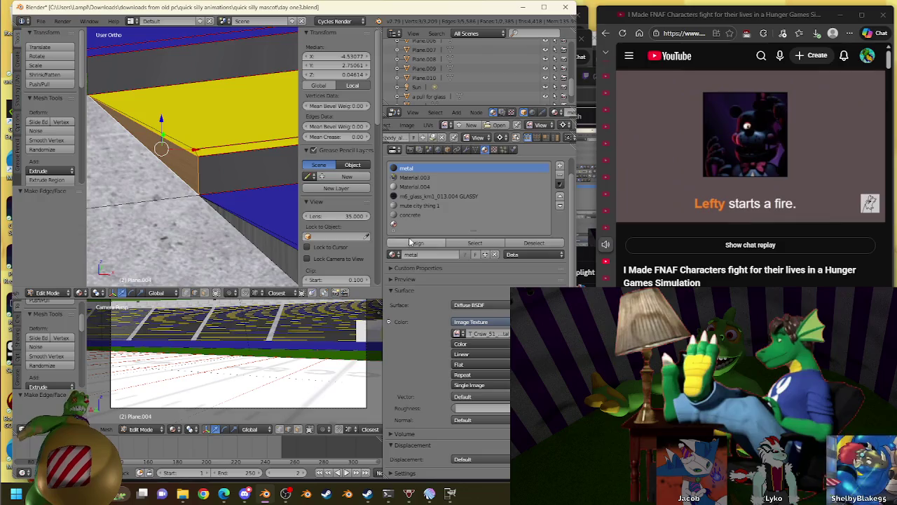
left_click(415, 242)
Close the gap beside the blue seat row with a metal-material face
middle_click_drag(194, 180, 227, 203)
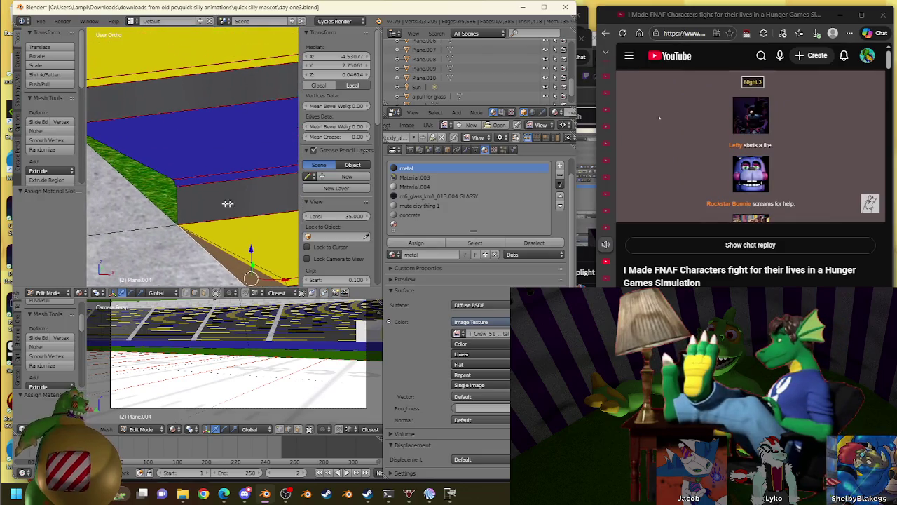
right_click(175, 183)
right_click(182, 187)
right_click(180, 185)
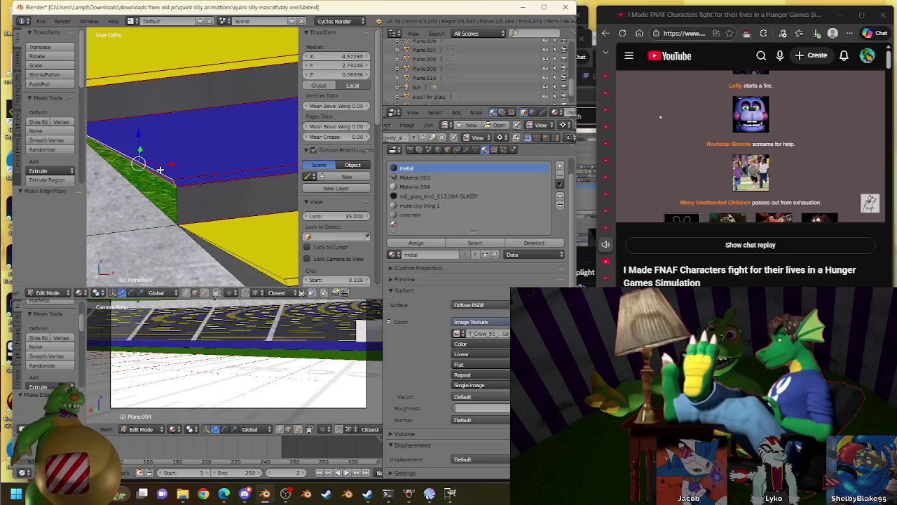
right_click(140, 204)
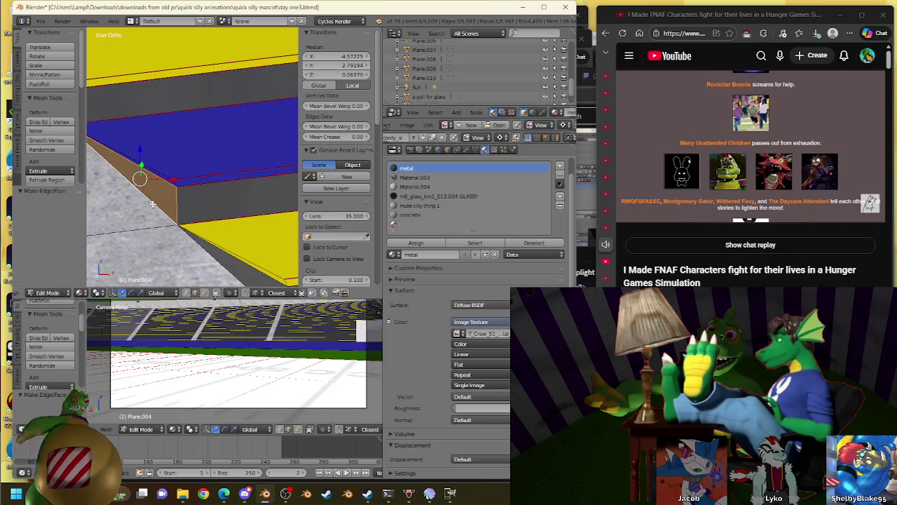
middle_click_drag(135, 174, 175, 204)
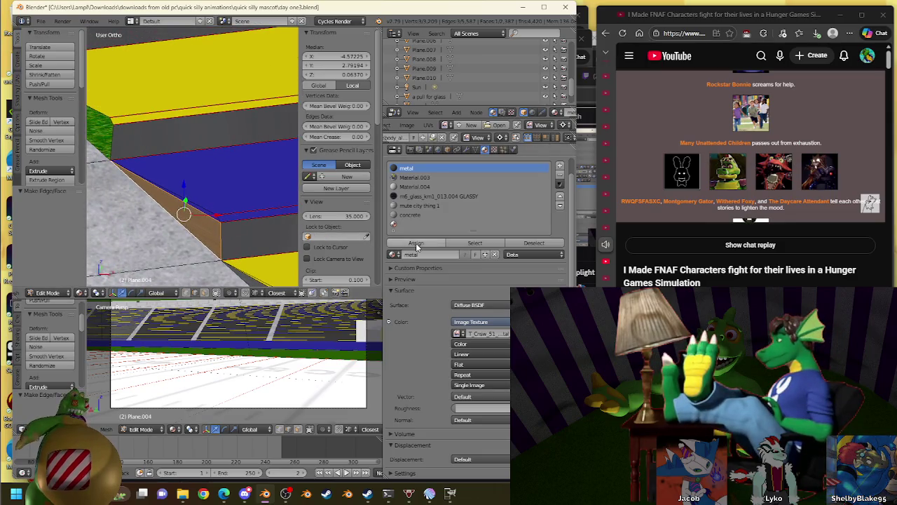
middle_click_drag(288, 210, 201, 192)
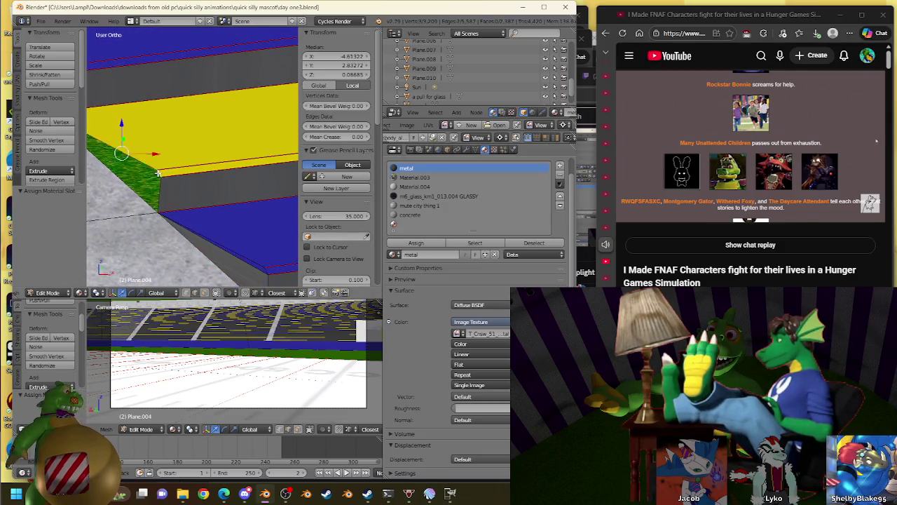
key("f")
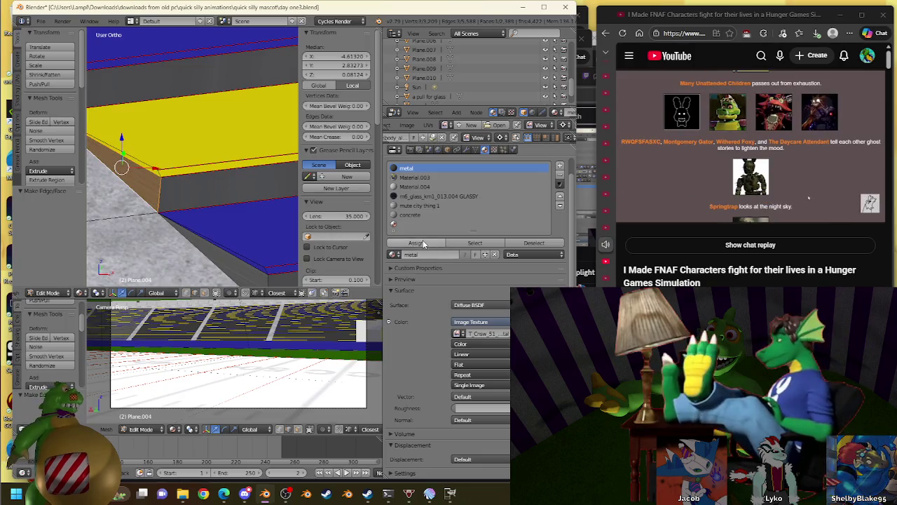
left_click(416, 243)
Fill three more step gaps with faces, giving the first the metal material
middle_click_drag(117, 136, 108, 214)
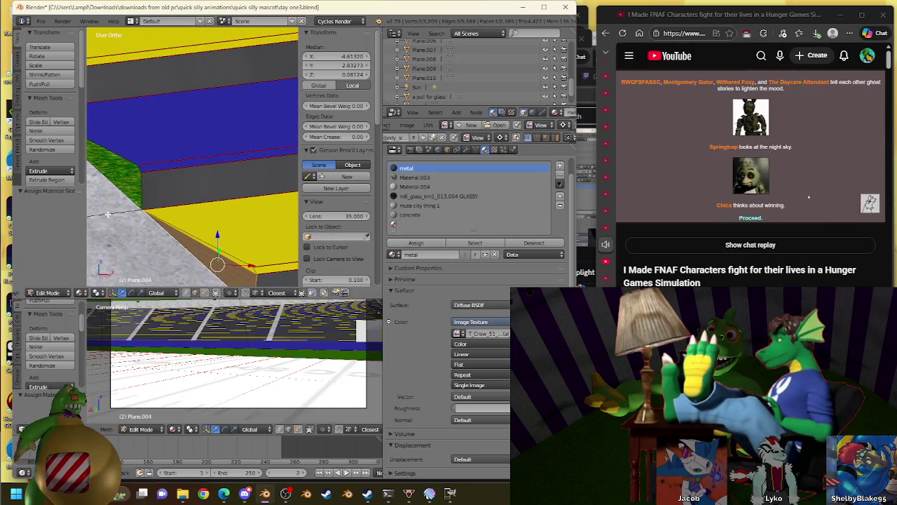
right_click(131, 164)
right_click(120, 180, "shift")
key("f")
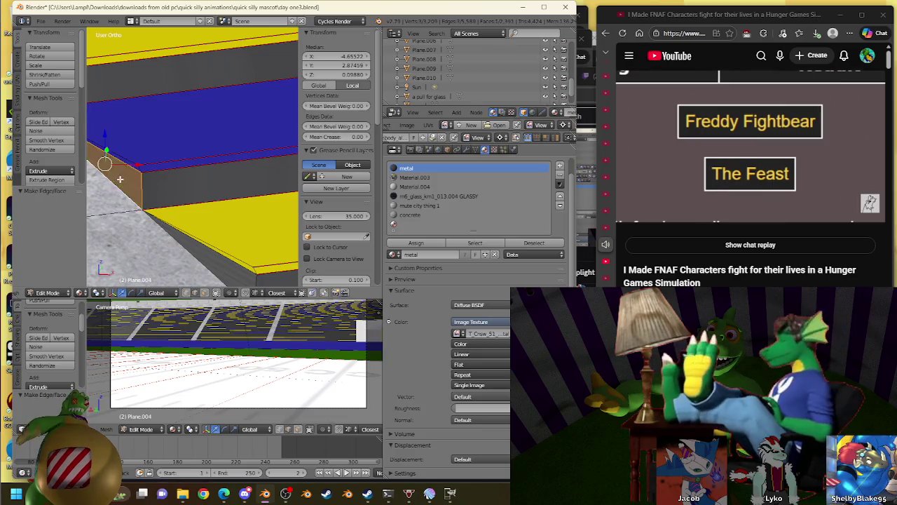
left_click(400, 243)
middle_click_drag(275, 171, 249, 146)
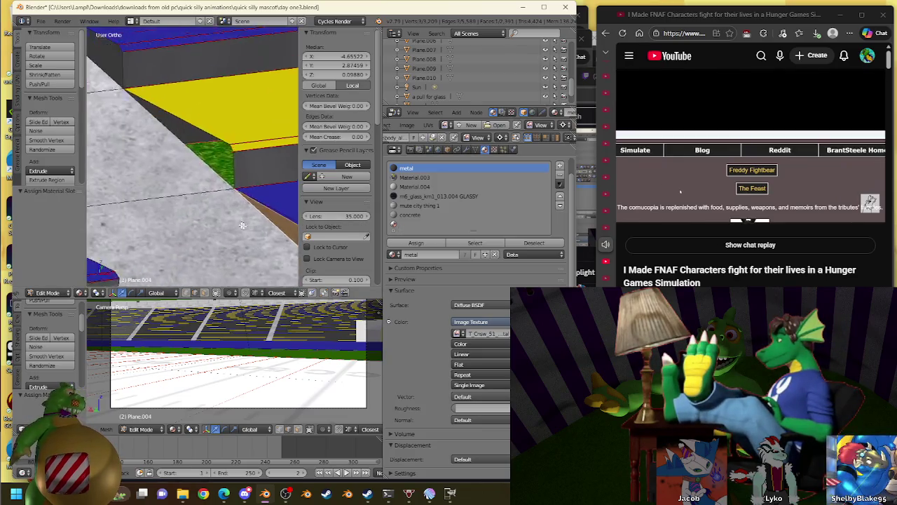
right_click(237, 145, "shift")
key("f")
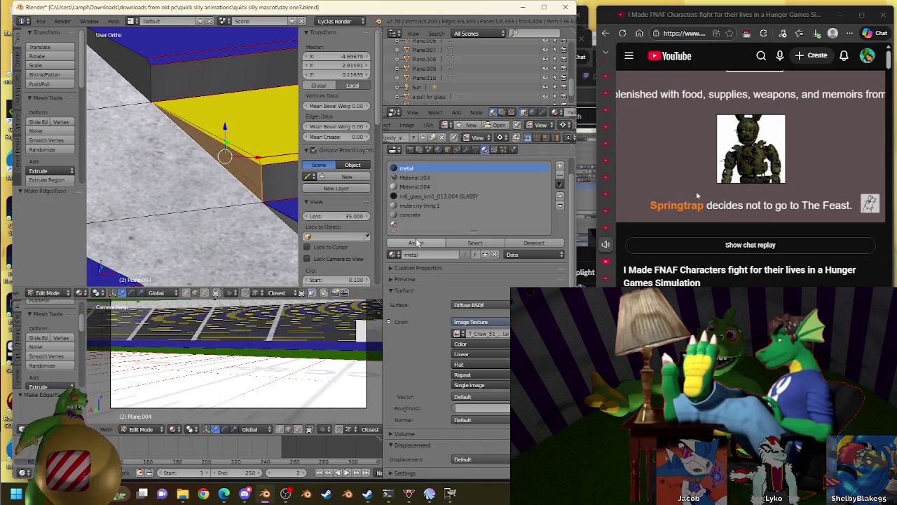
middle_click_drag(231, 168, 210, 166)
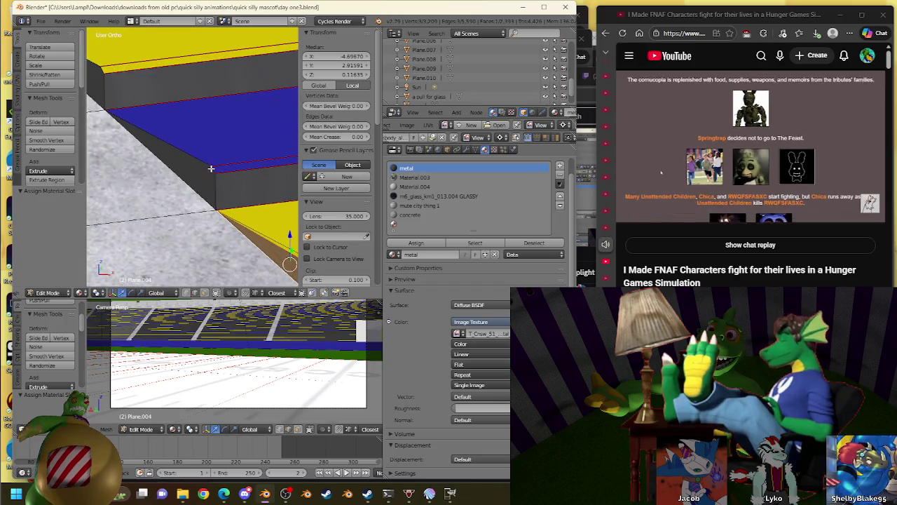
right_click(188, 151)
right_click(190, 165, "shift")
key("f")
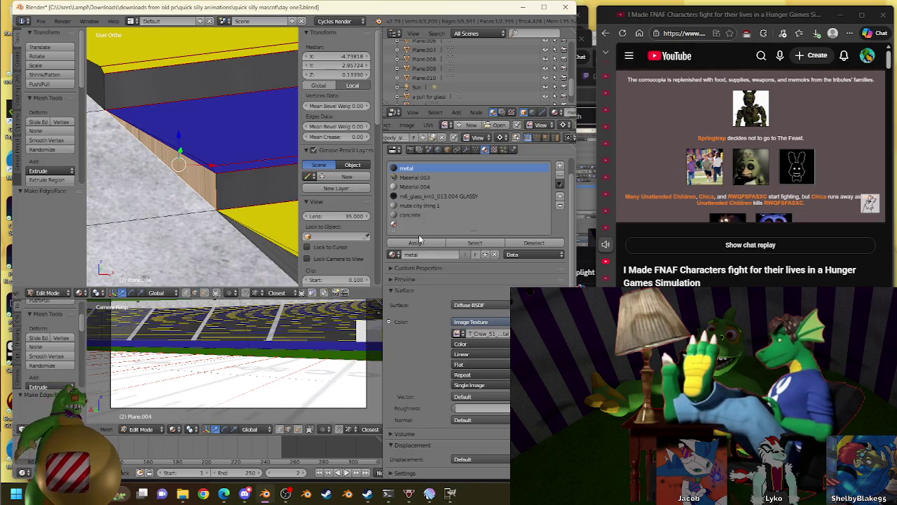
Apply the metal material to the current face and to the next aisle step's selected corners
left_click(419, 240)
middle_click_drag(198, 108, 282, 197, "shift")
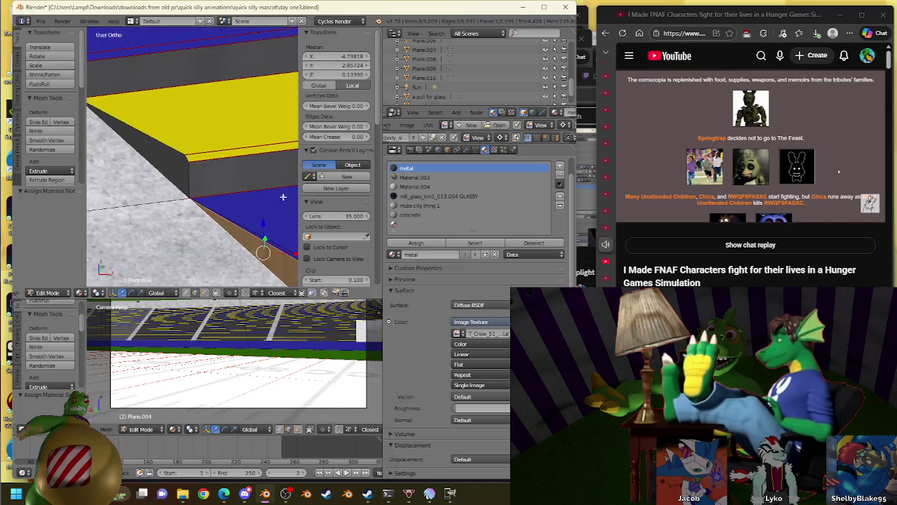
right_click(176, 144)
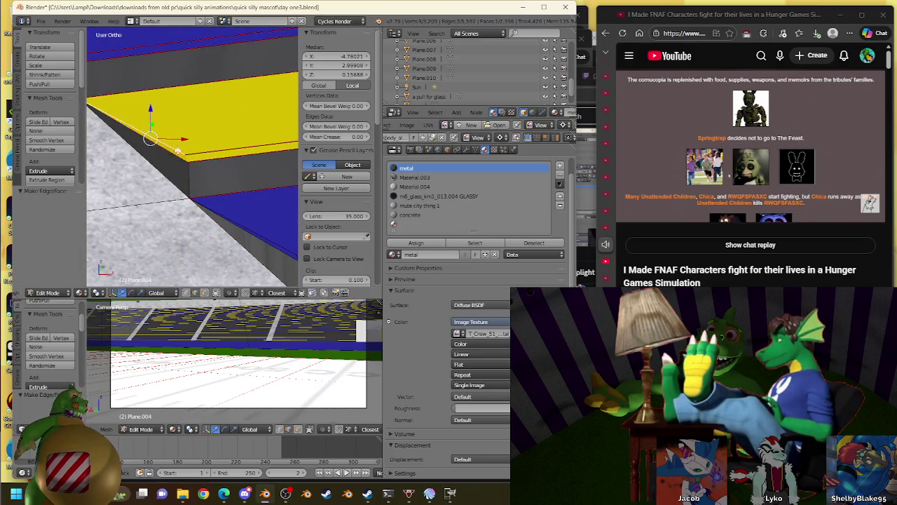
right_click(157, 172)
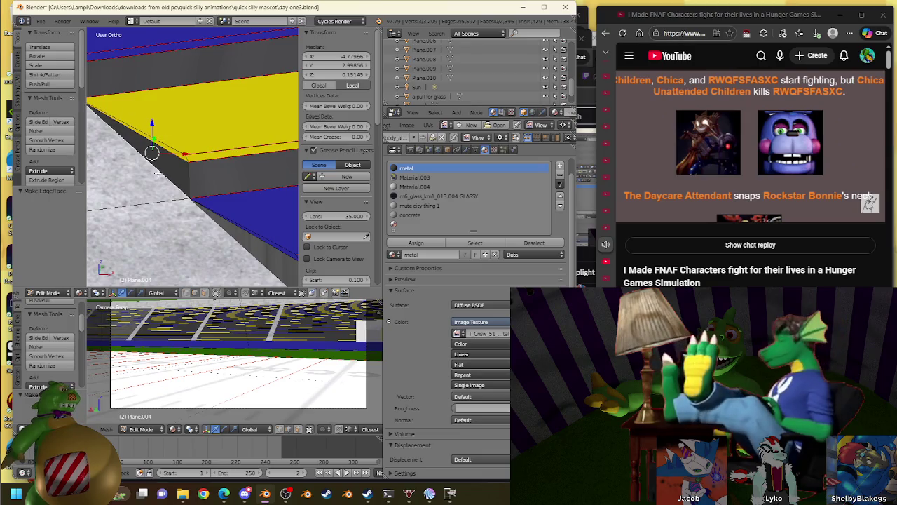
left_click(413, 244)
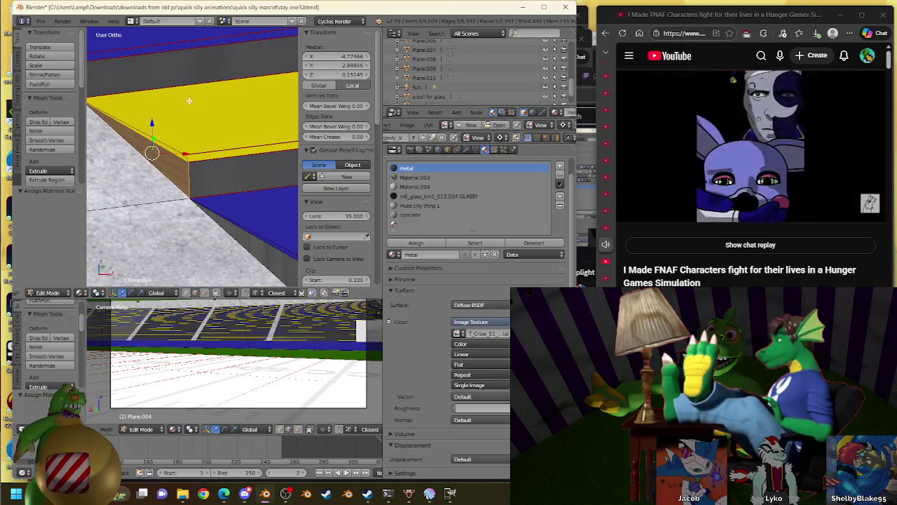
Fill the gap along the yellow row's rim with a new metal face
middle_click_drag(161, 90, 272, 178, "shift")
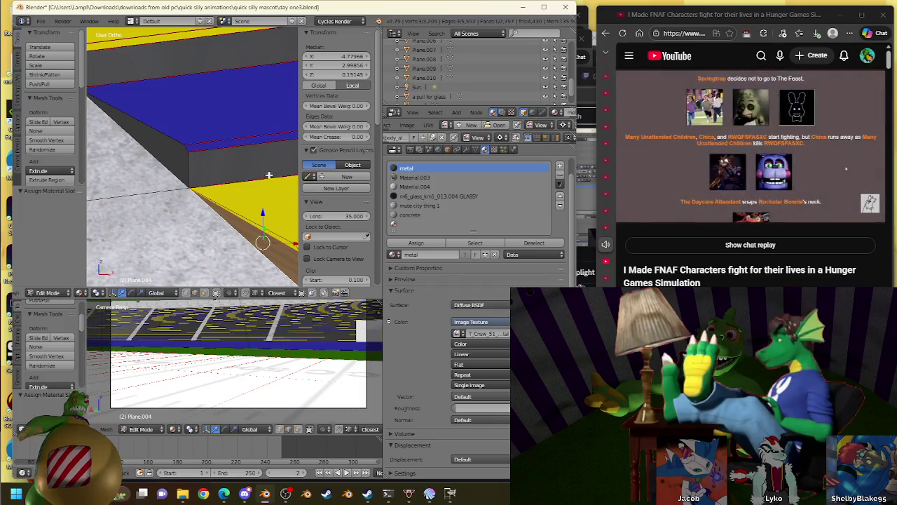
right_click(163, 161)
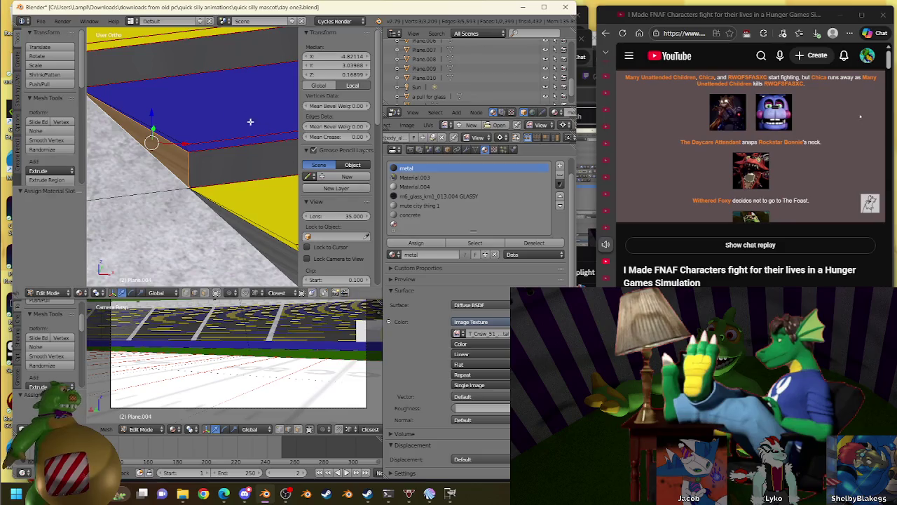
middle_click_drag(251, 122, 141, 179, "shift")
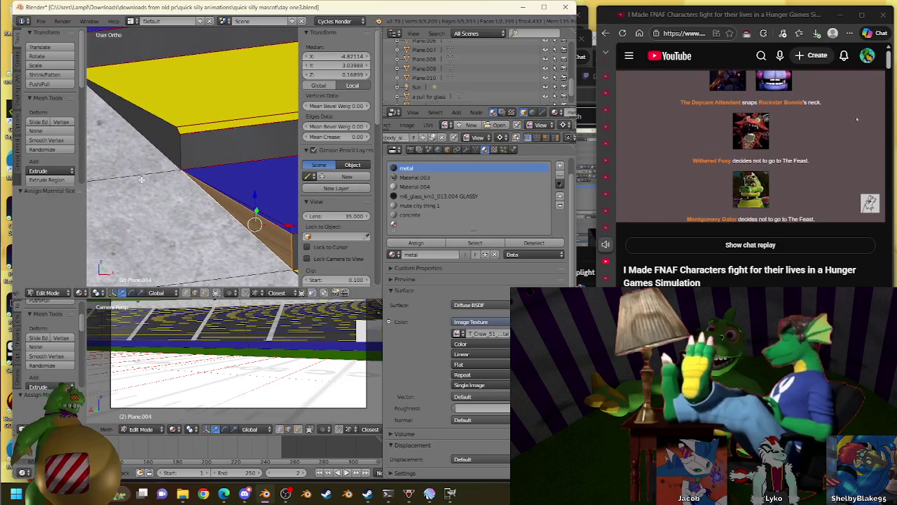
right_click(181, 130)
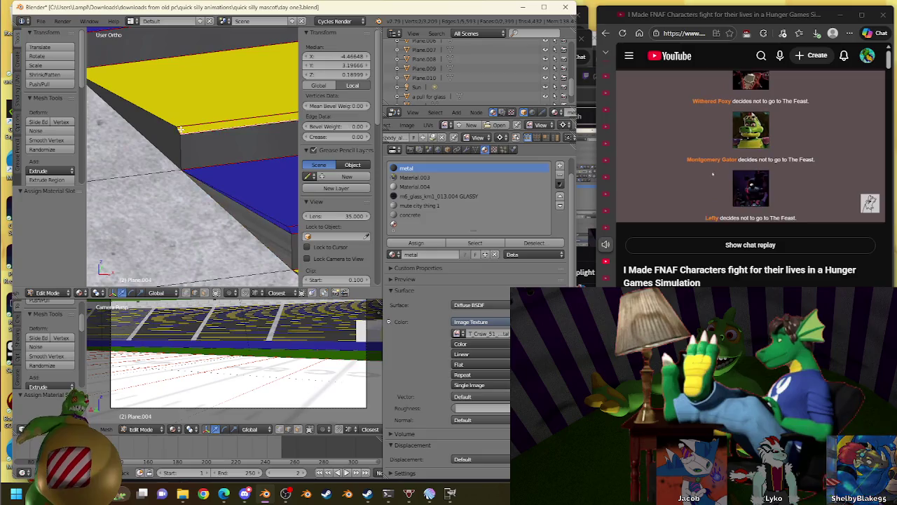
right_click(167, 117, "shift")
key("f")
left_click(416, 243)
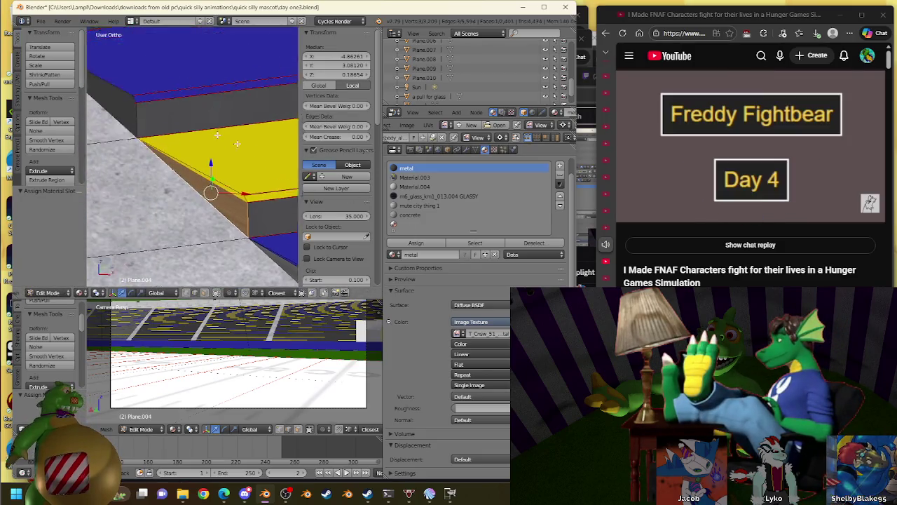
Make the next step gap's strip metal and fill the following gap with a face
middle_click_drag(175, 141, 281, 245, "shift")
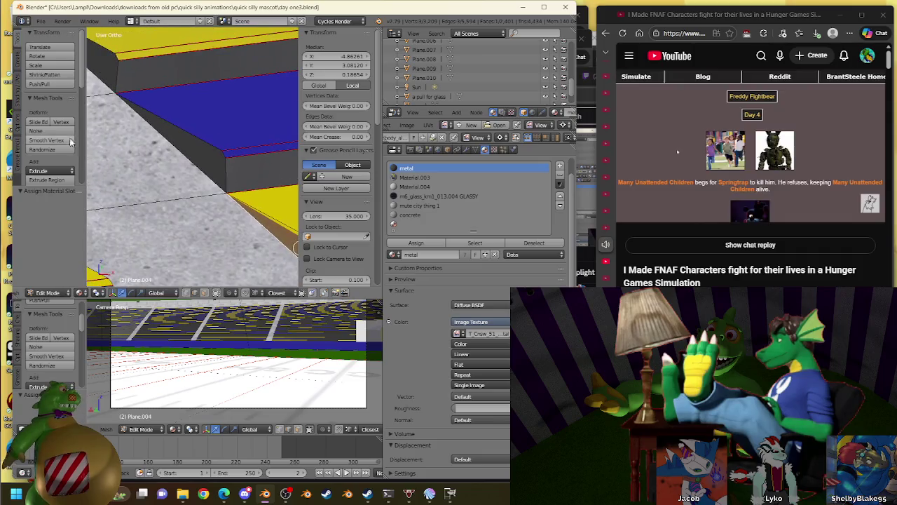
right_click(200, 150)
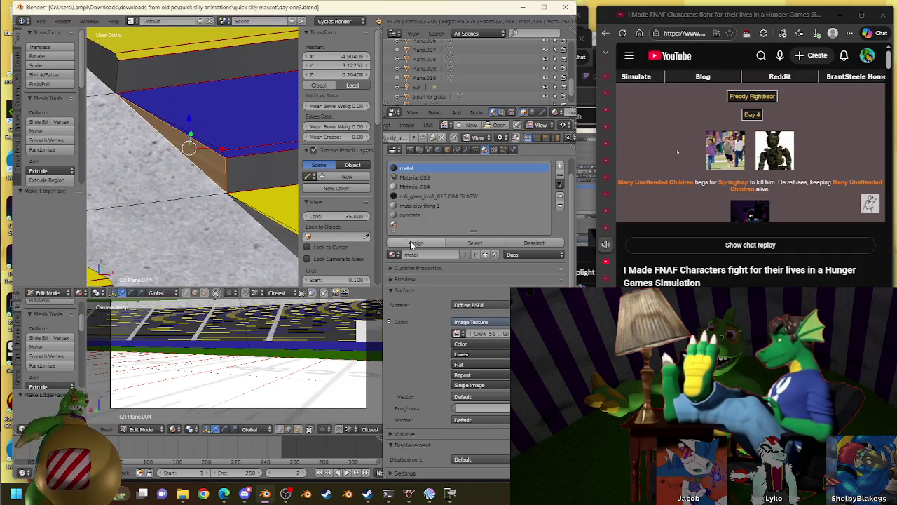
left_click(416, 242)
middle_click_drag(211, 98, 219, 143, "shift")
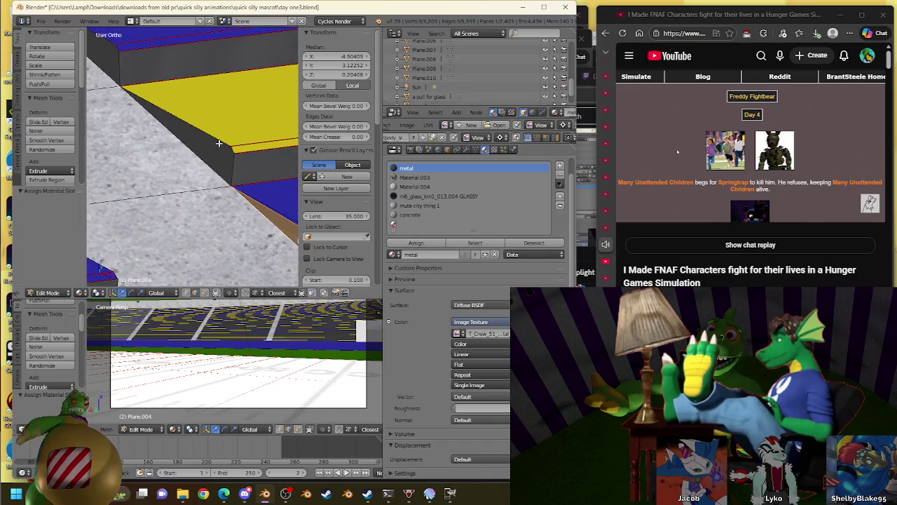
right_click(220, 152)
key("f")
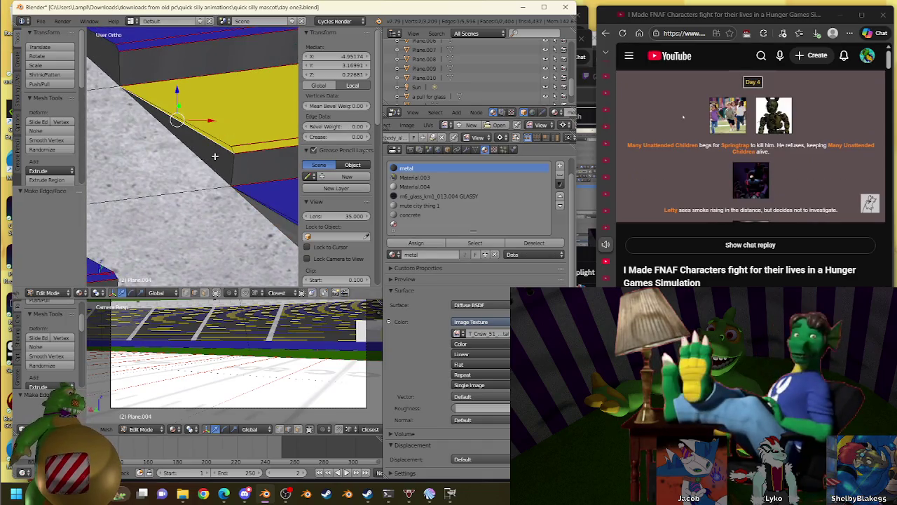
Assign the metal material to the newly filled gap between two edges
right_click(203, 155)
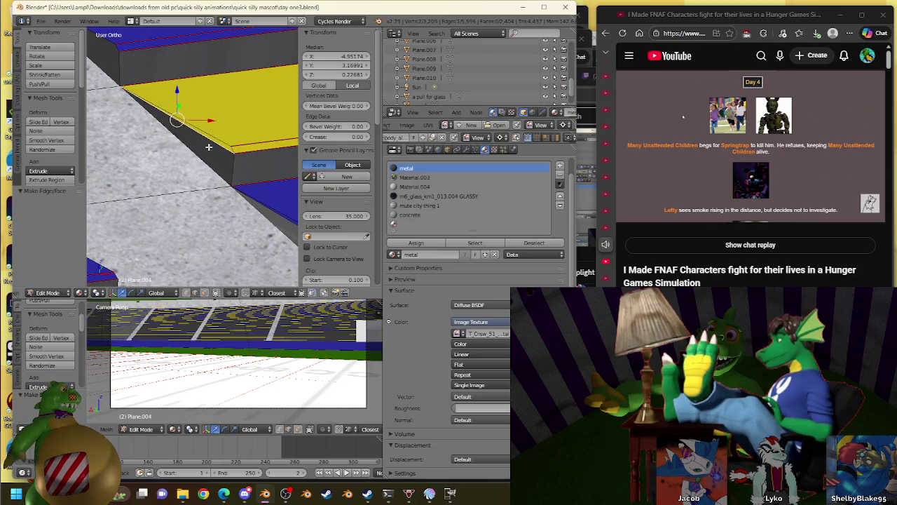
right_click(200, 154, "shift")
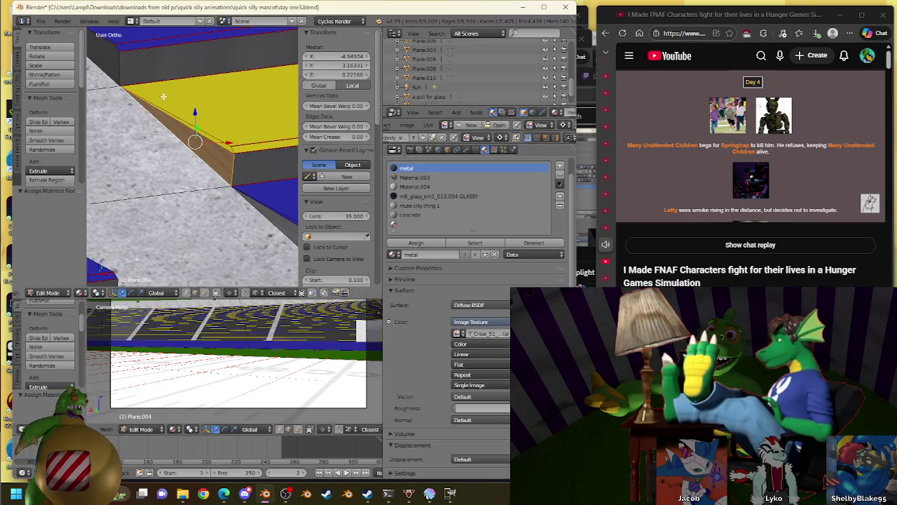
middle_click_drag(164, 96, 297, 192)
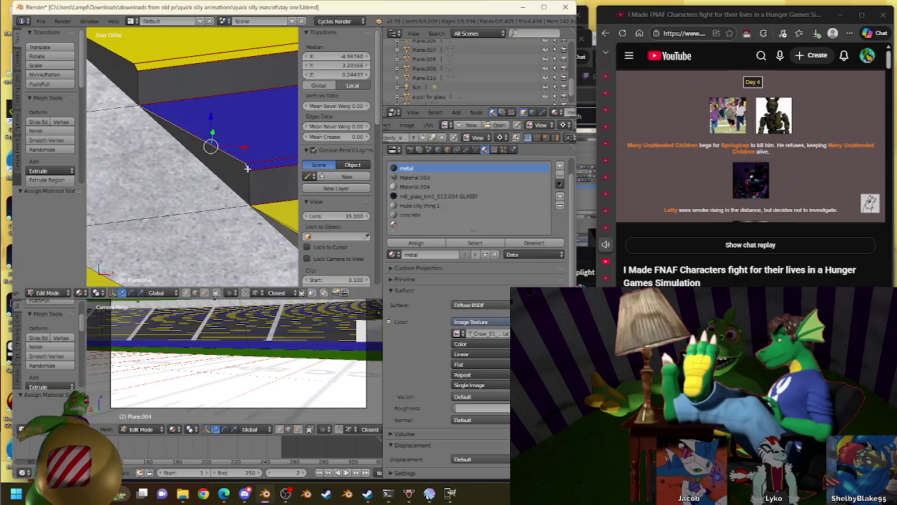
left_click(416, 242)
Fill the next gap and make the new face on the yellow slab's side metal
middle_click_drag(161, 78, 221, 171, "shift")
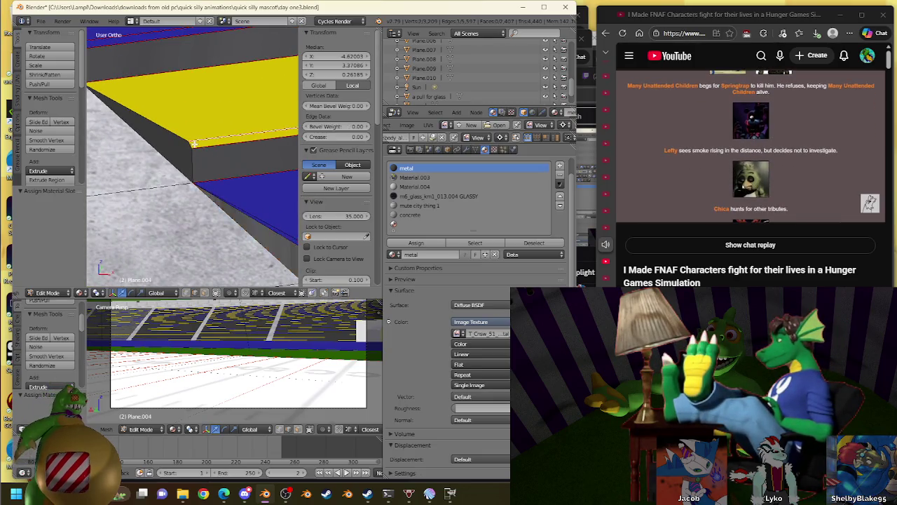
right_click(188, 138, "shift")
key("f")
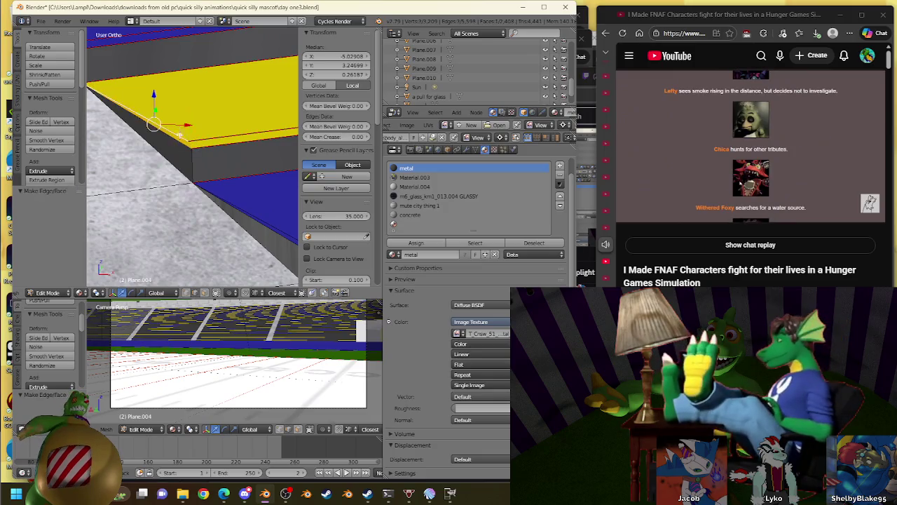
right_click(154, 136, "shift")
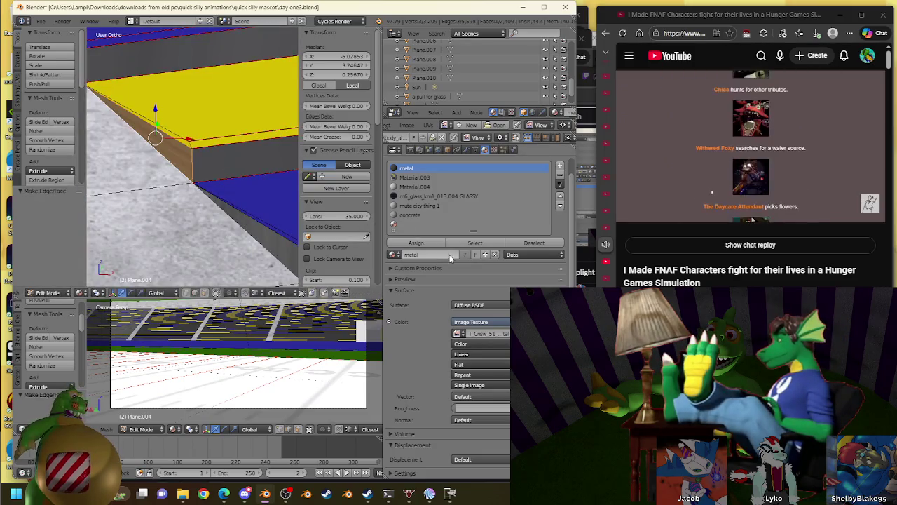
left_click(417, 243)
Close another gap from its vertices and give the selection the metal material
middle_click_drag(210, 182, 232, 164)
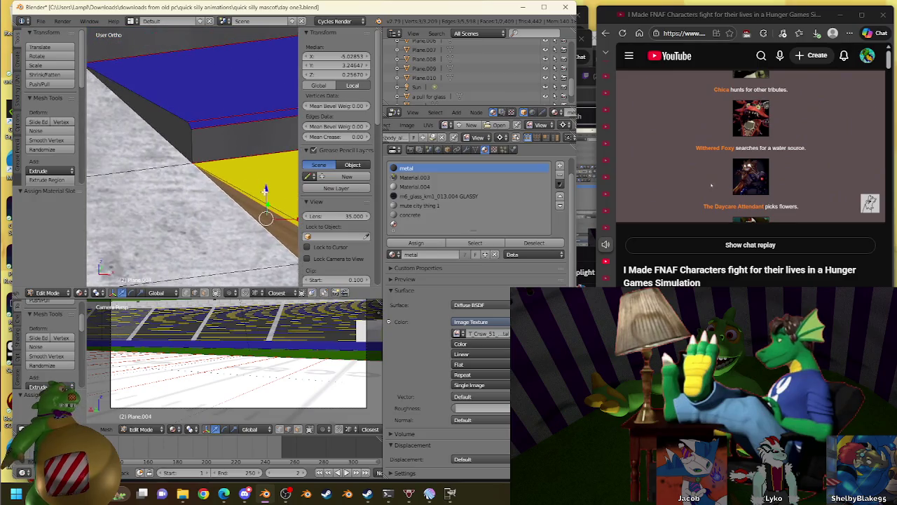
middle_click_drag(203, 127, 183, 118)
right_click(177, 119, "shift")
key("f")
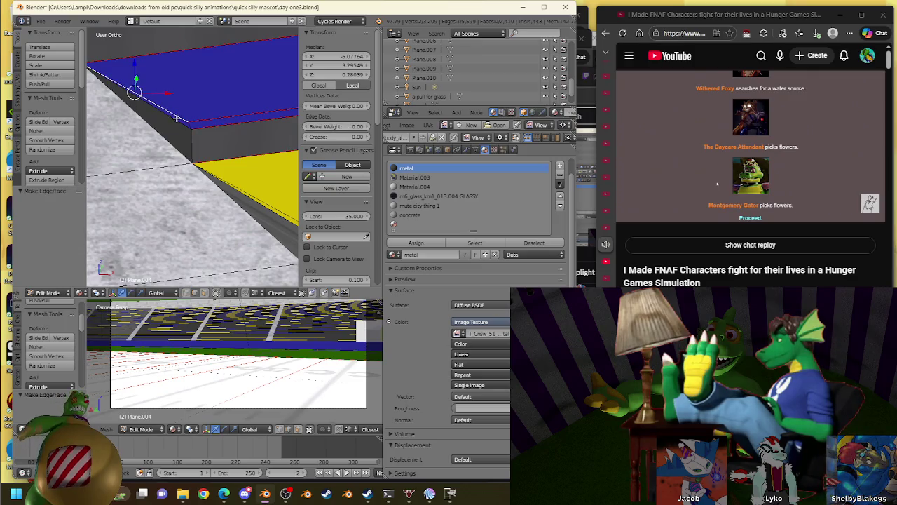
right_click(170, 135)
left_click(415, 242)
Make the face beside the yellow top metal, then fill a blue-row gap with a metal face
middle_click_drag(224, 175, 238, 181)
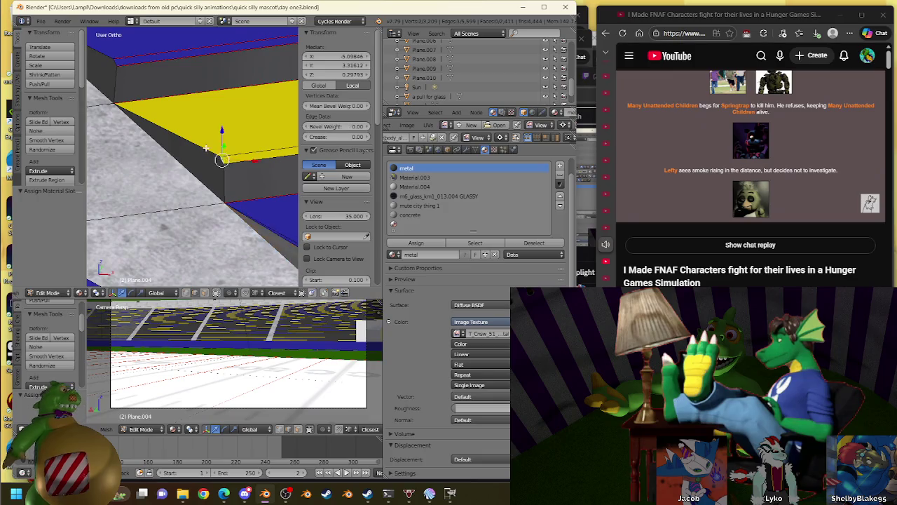
right_click(187, 155, "shift")
left_click(416, 243)
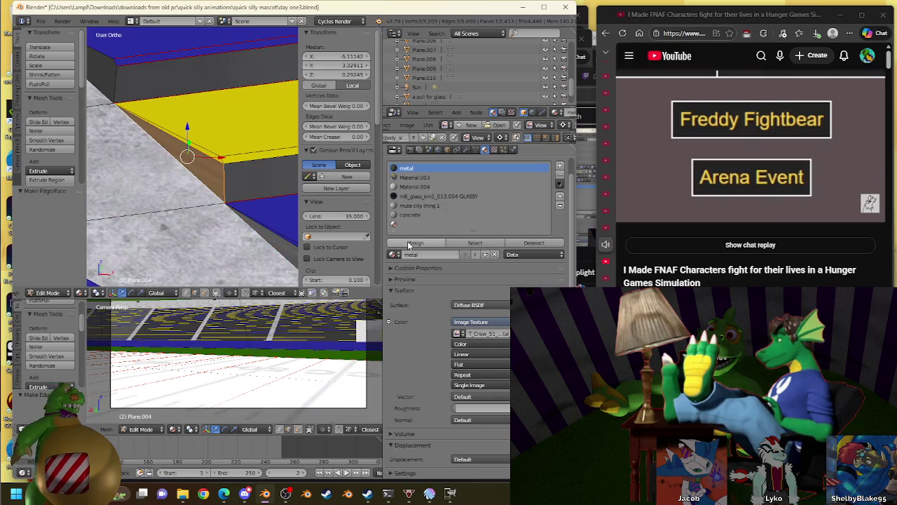
mouse_move(254, 140)
middle_mouse_down()
mouse_move(243, 203)
mouse_move(283, 194)
middle_mouse_up()
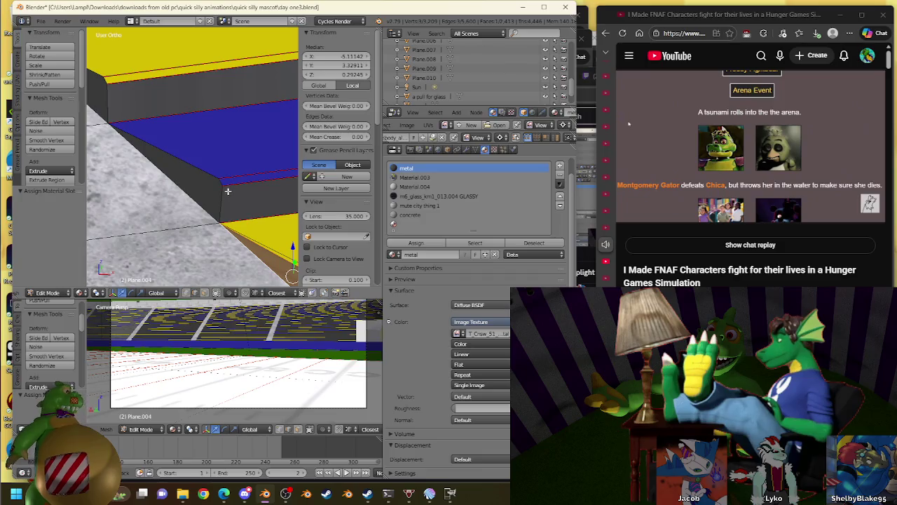
right_click(182, 172, "shift")
key("f")
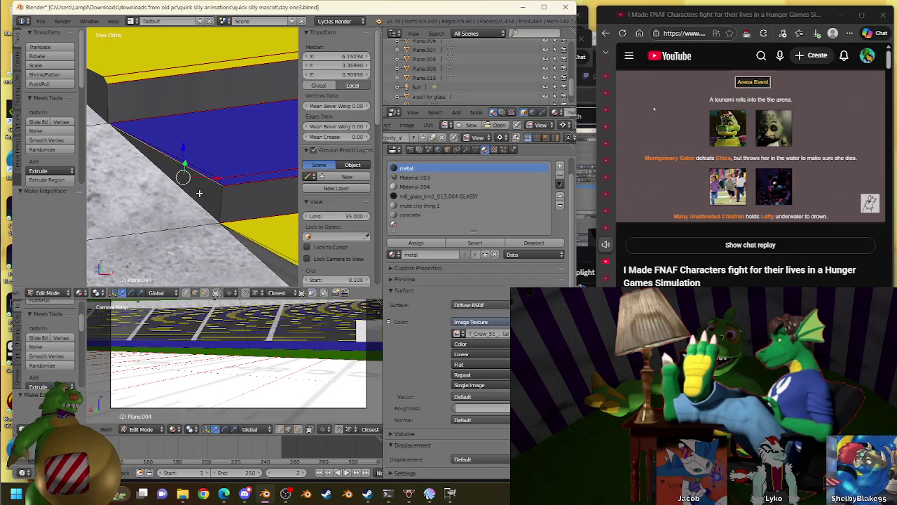
left_click(416, 242)
Fill the gap on the blue slab's side with faces and assign them the metal material
middle_click_drag(112, 98, 184, 146, "shift")
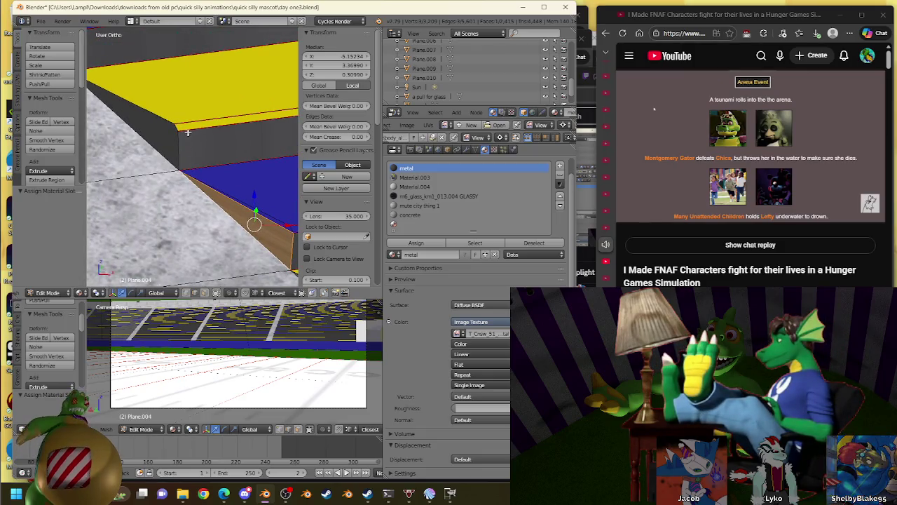
right_click(176, 126)
right_click(140, 109)
middle_click_drag(161, 124, 179, 142, "shift")
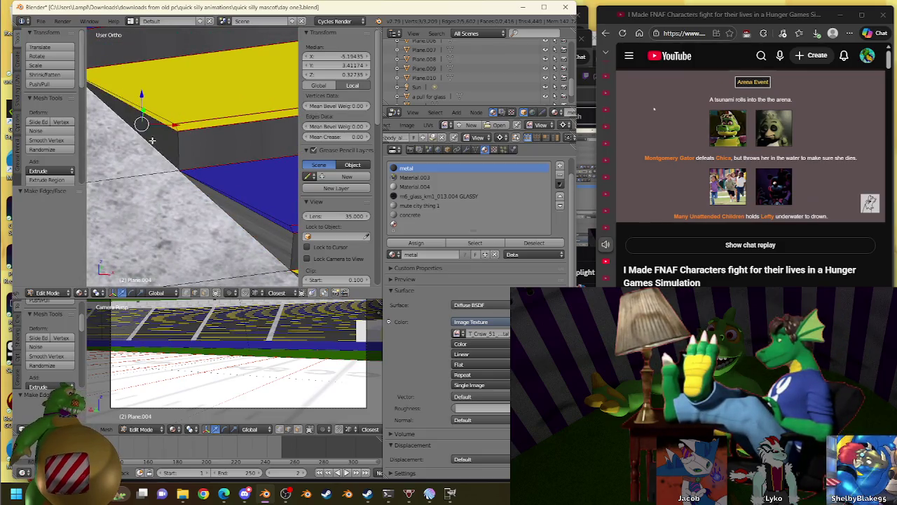
middle_click_drag(198, 103, 295, 198, "shift")
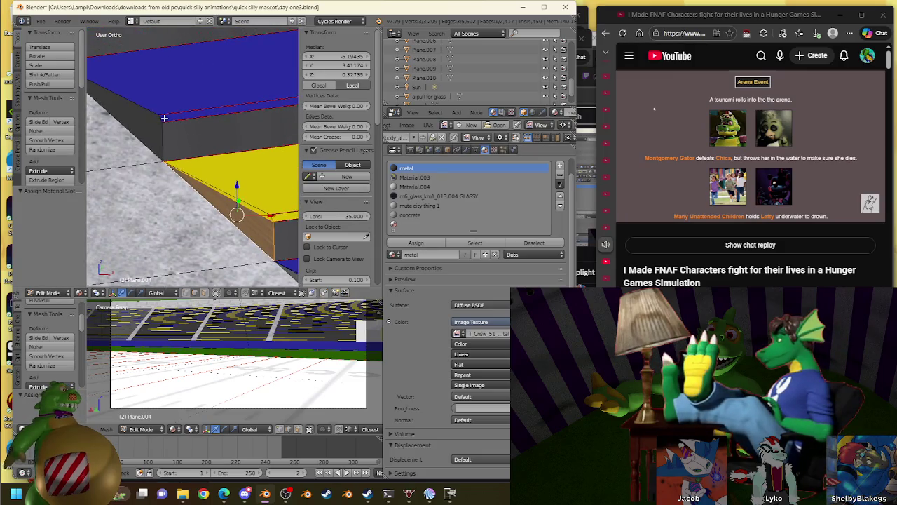
right_click(149, 99, "shift")
key("f")
right_click(144, 115, "shift")
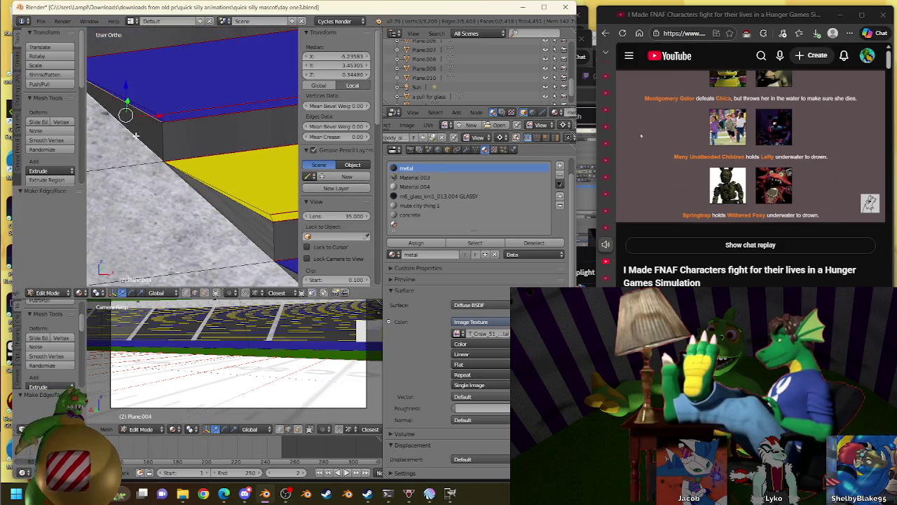
key("f")
left_click(415, 243)
Fill the yellow slab's side gap with a face, undoing one wrong fill
mouse_move(240, 144)
middle_mouse_down()
mouse_move(201, 150)
mouse_move(253, 188)
middle_mouse_up()
right_click(177, 131)
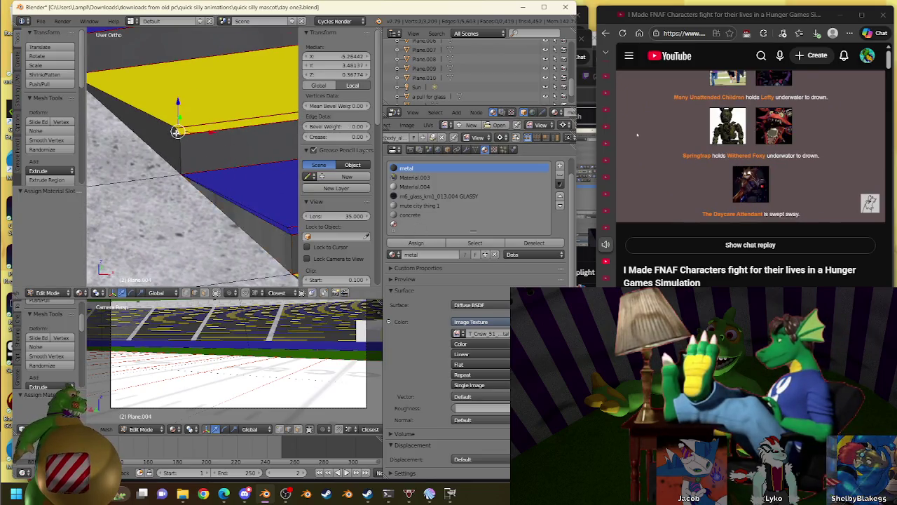
key("f")
key("ctrl+z")
right_click(144, 128, "shift")
key("f")
Assign metal along the yellow slab's edge and select the blue slab's rim edge
mouse_move(237, 102)
middle_mouse_down()
mouse_move(178, 75)
mouse_move(284, 148)
mouse_move(187, 145)
middle_mouse_up()
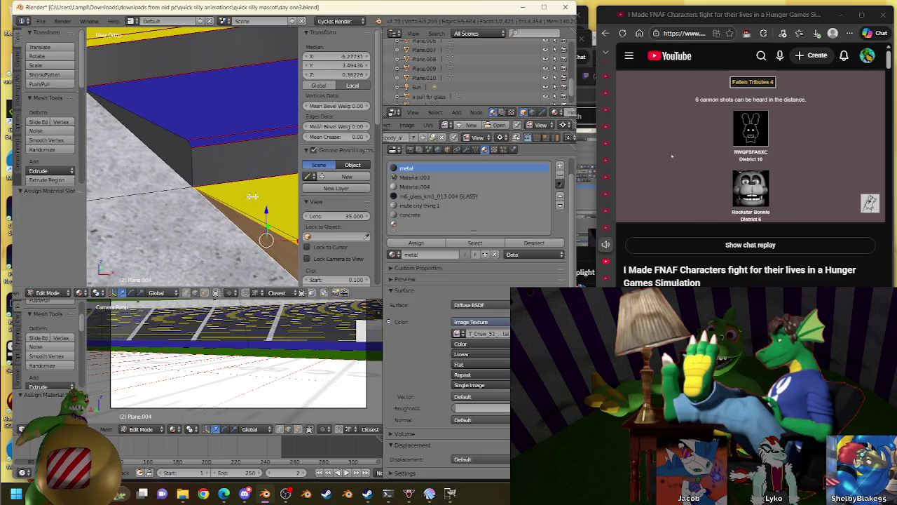
right_click(173, 131)
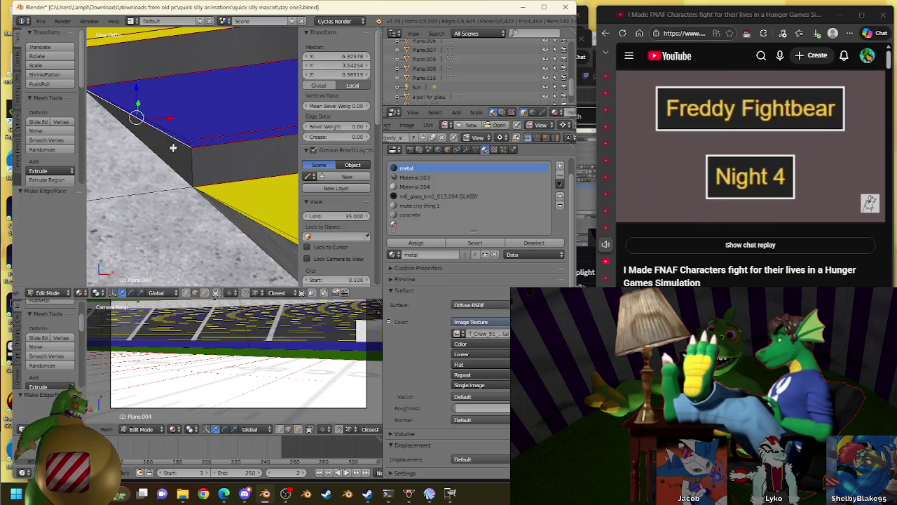
right_click(169, 162, "shift")
middle_click_drag(231, 182, 175, 143)
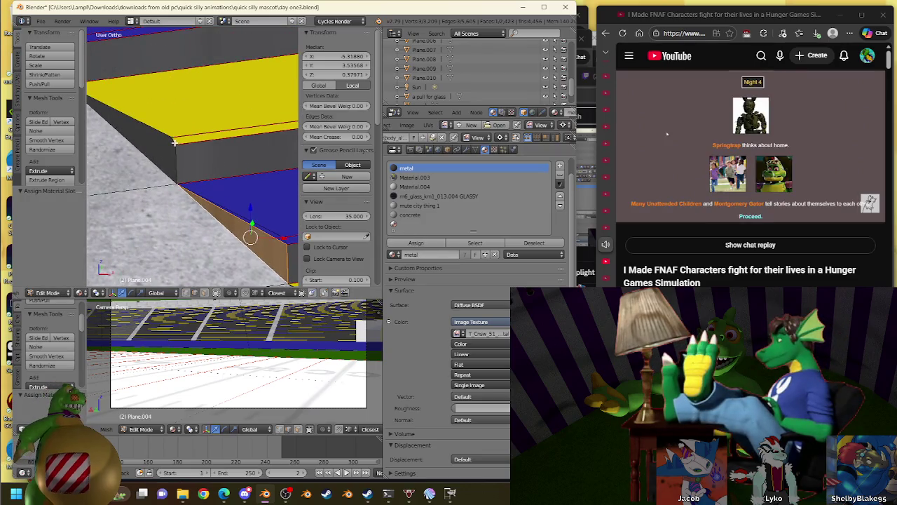
right_click(152, 137, "shift")
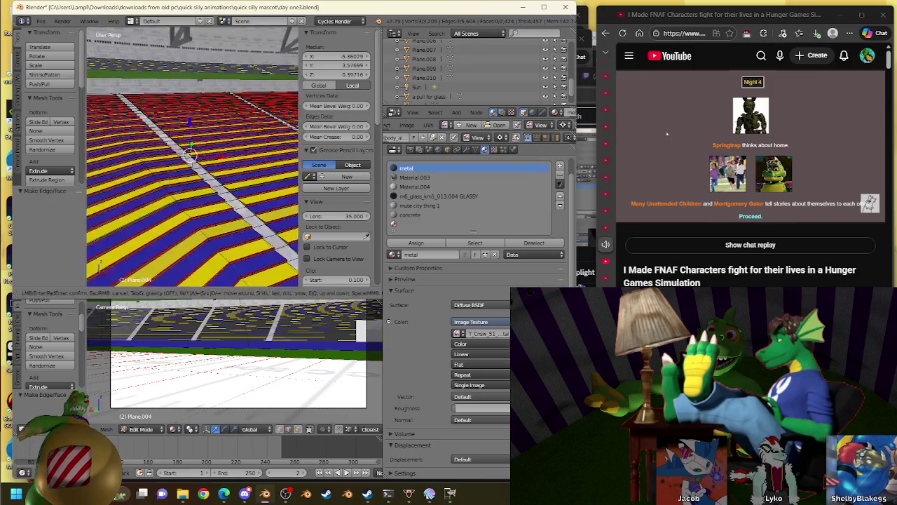
left_click(415, 244)
middle_click_drag(140, 140, 262, 193, "shift")
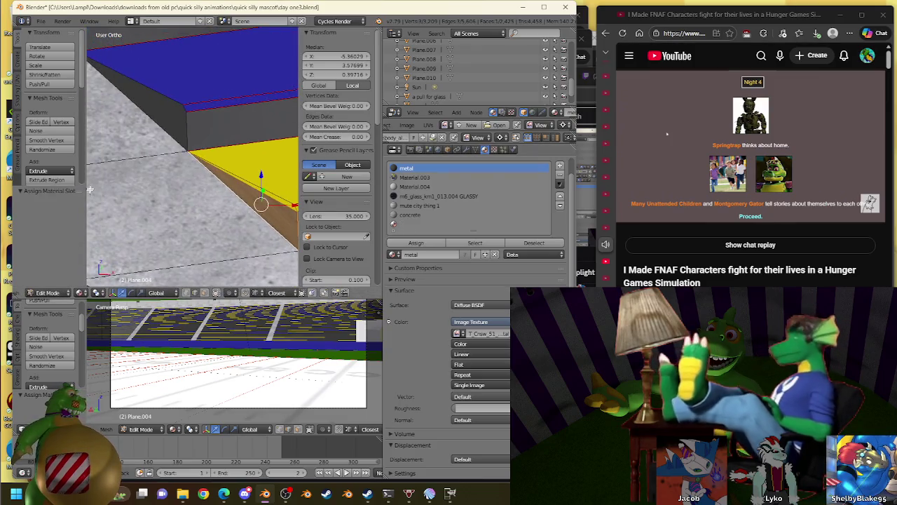
right_click(173, 94)
scroll(169, 110, "down", 3)
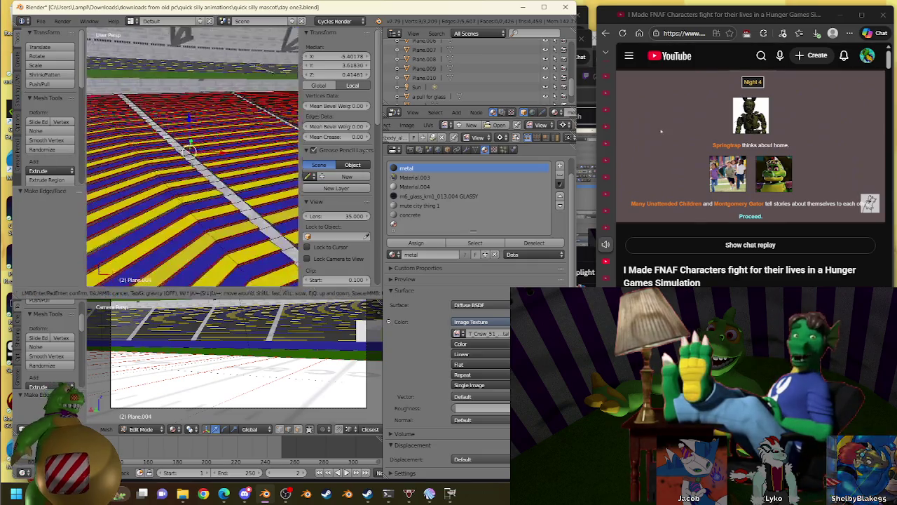
Fill the first step gap's corners with a face and make it metal
scroll(182, 140, "up", 3)
right_click(192, 157, "shift")
mouse_move(192, 157)
middle_mouse_down()
mouse_move(239, 146)
mouse_move(200, 145)
middle_mouse_up()
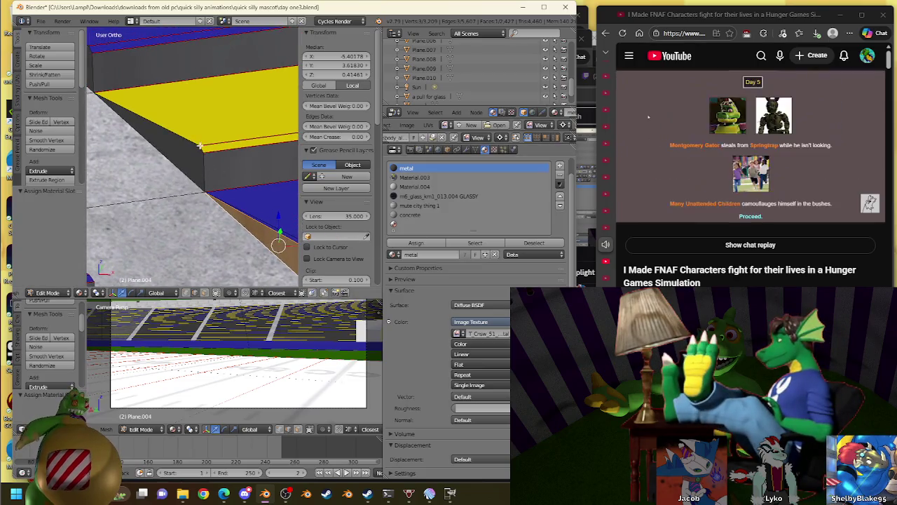
right_click(203, 153, "shift")
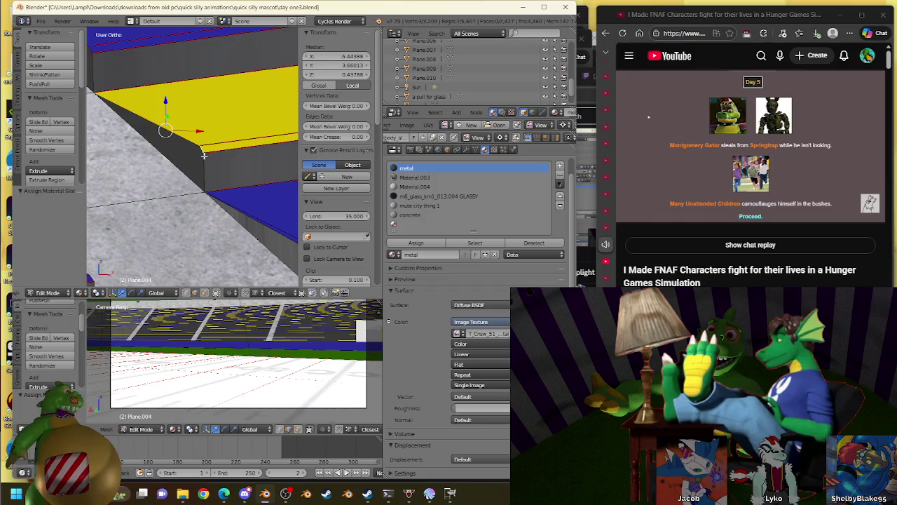
right_click(184, 133, "shift")
key("f")
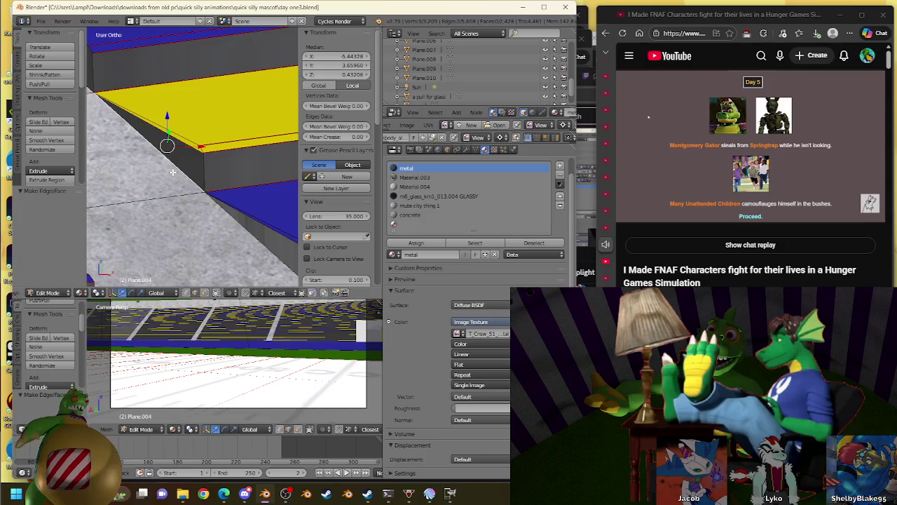
left_click(416, 243)
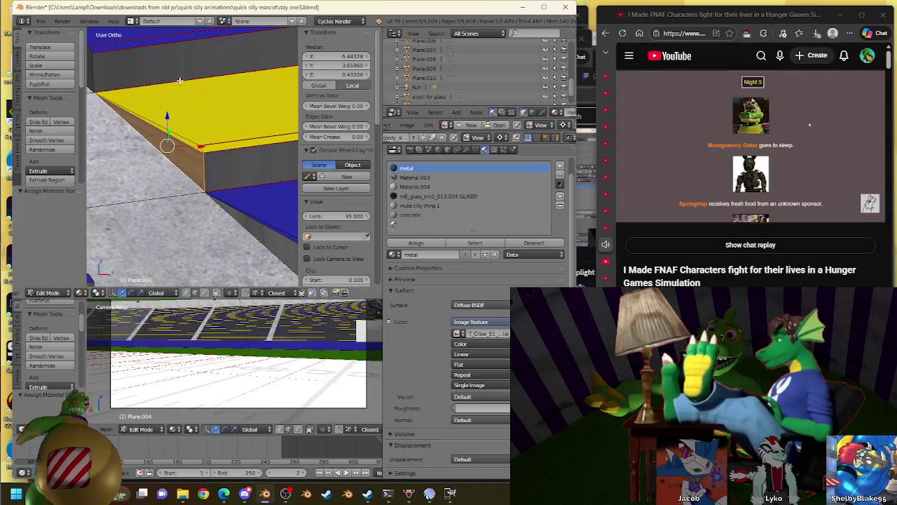
Close the blue step's corner gap with a metal face
middle_click_drag(211, 196, 262, 181)
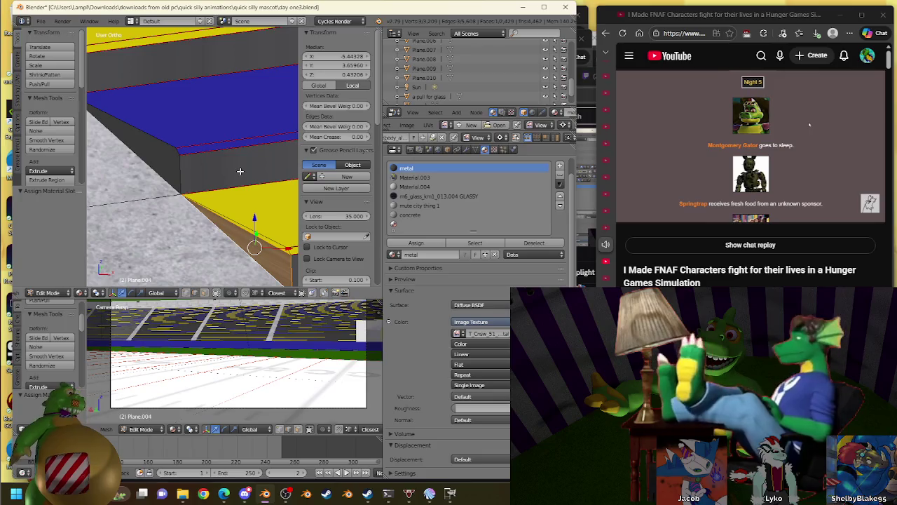
right_click(180, 145)
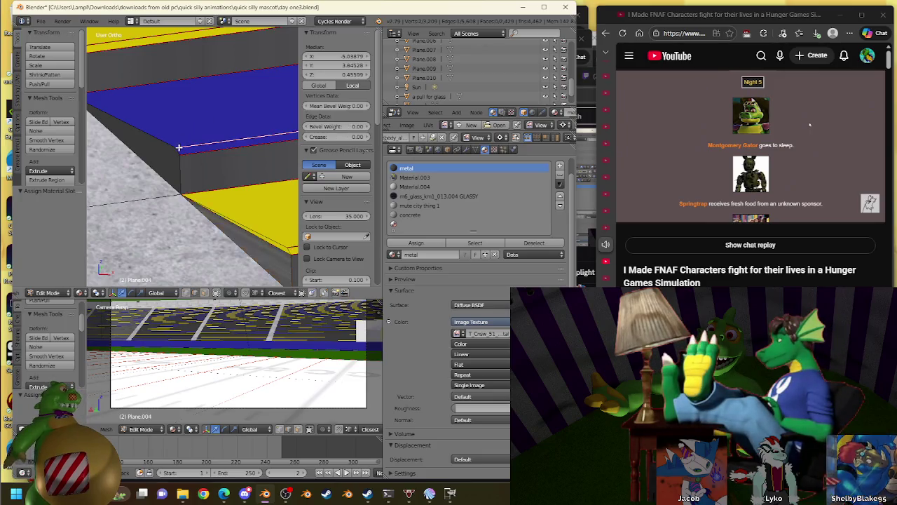
key("f")
right_click(169, 139)
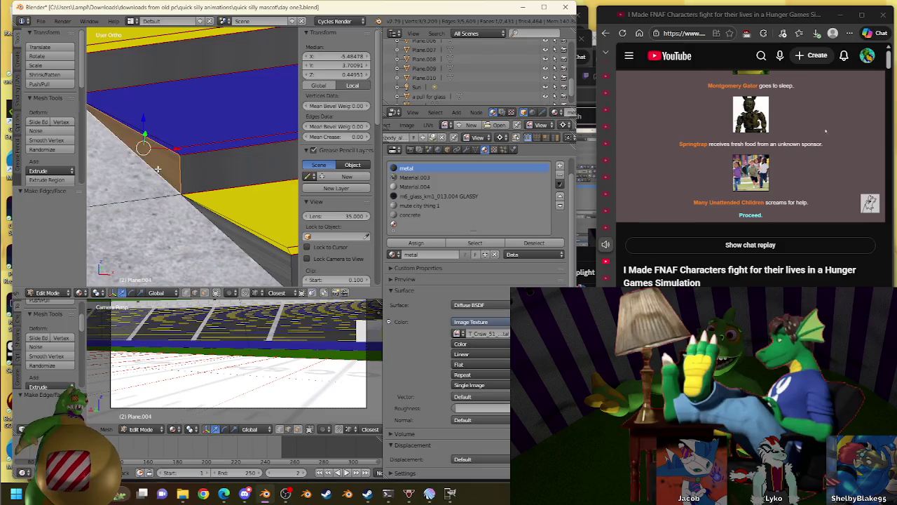
left_click(416, 244)
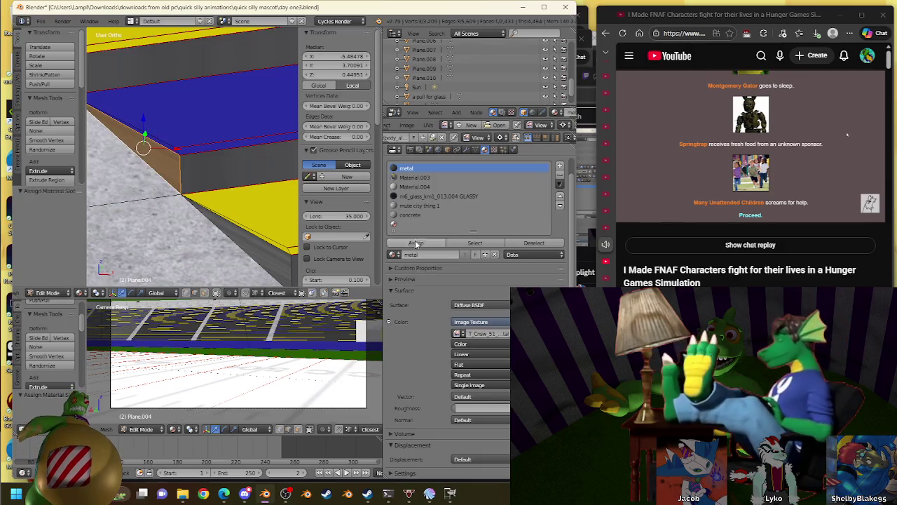
Fill the next step gap between opposite corners with a metal face
middle_click_drag(250, 175, 257, 235)
right_click(181, 143)
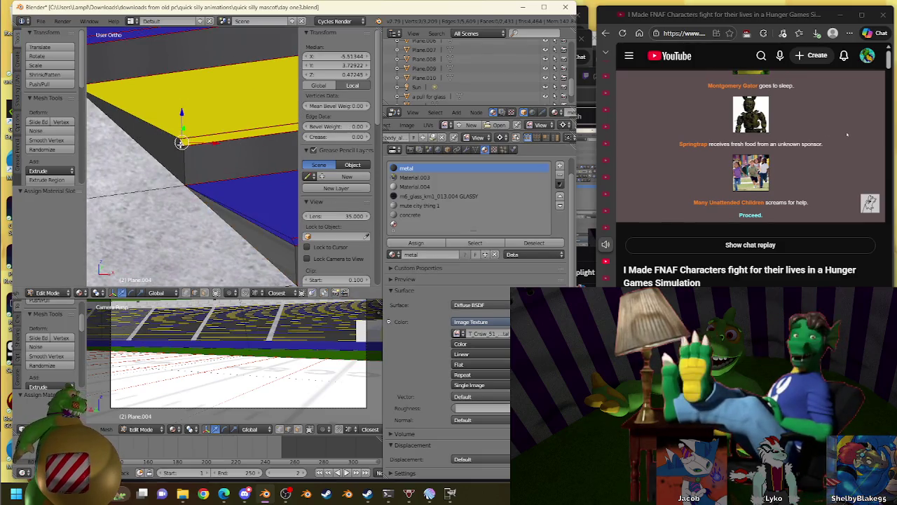
right_click(169, 141, "shift")
key("f")
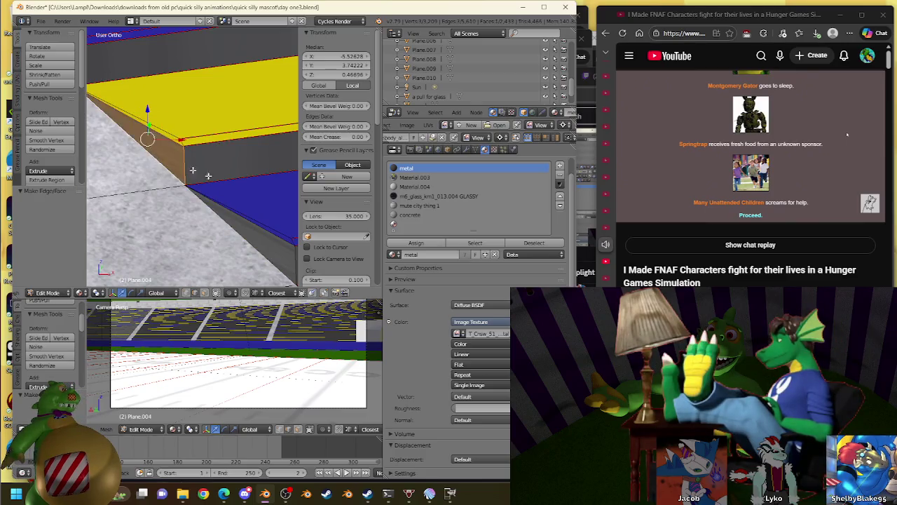
left_click(416, 243)
Fill the gap at the yellow step's end and select its bordering edges
mouse_move(224, 161)
middle_mouse_down()
mouse_move(244, 138)
mouse_move(223, 180)
middle_mouse_up()
right_click(153, 139)
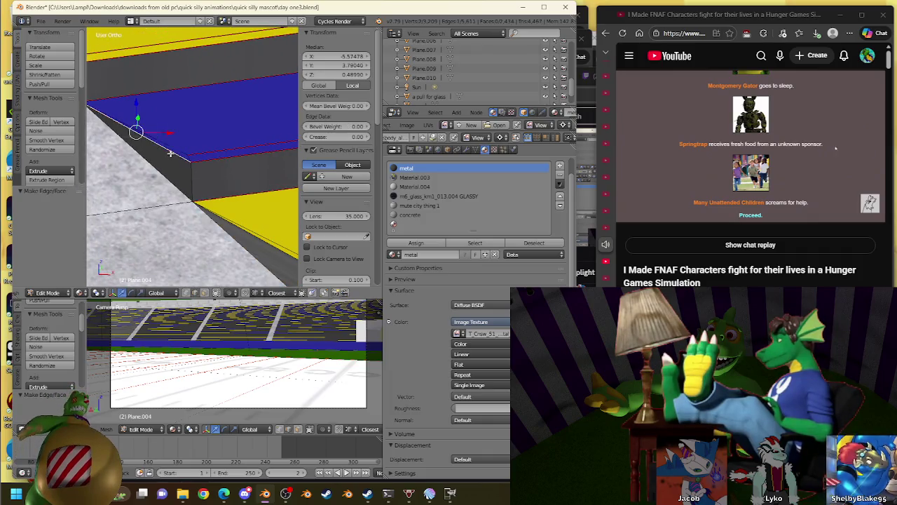
right_click(170, 152)
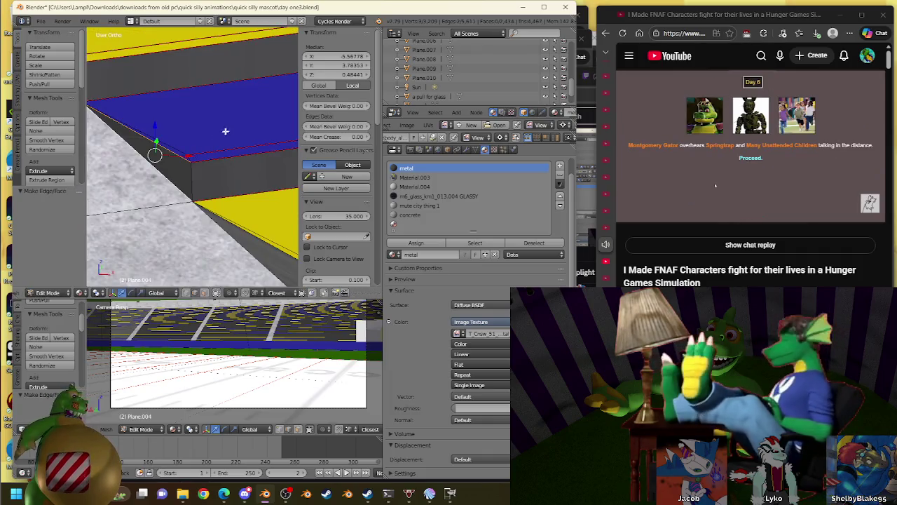
mouse_move(201, 110)
middle_mouse_down()
mouse_move(182, 123)
mouse_move(161, 116)
middle_mouse_up()
right_click(151, 115, "shift")
key("f")
right_click(152, 137)
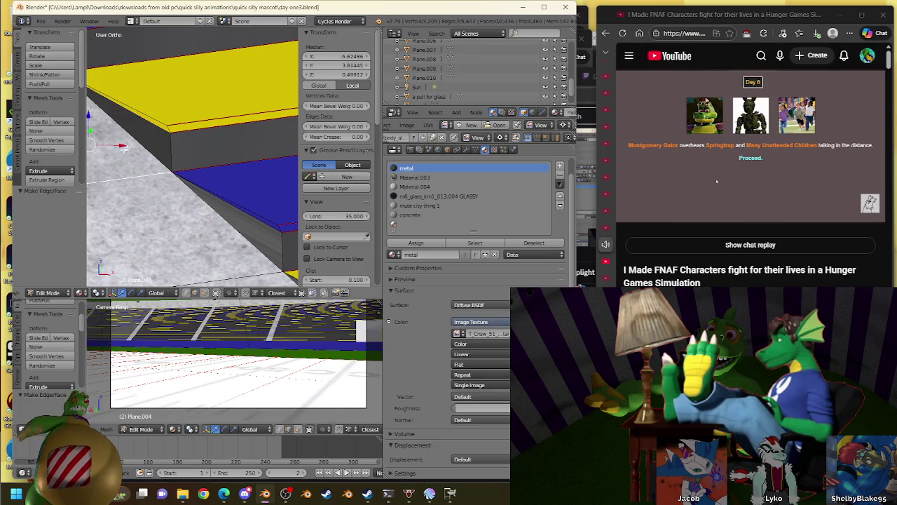
right_click(147, 129, "shift")
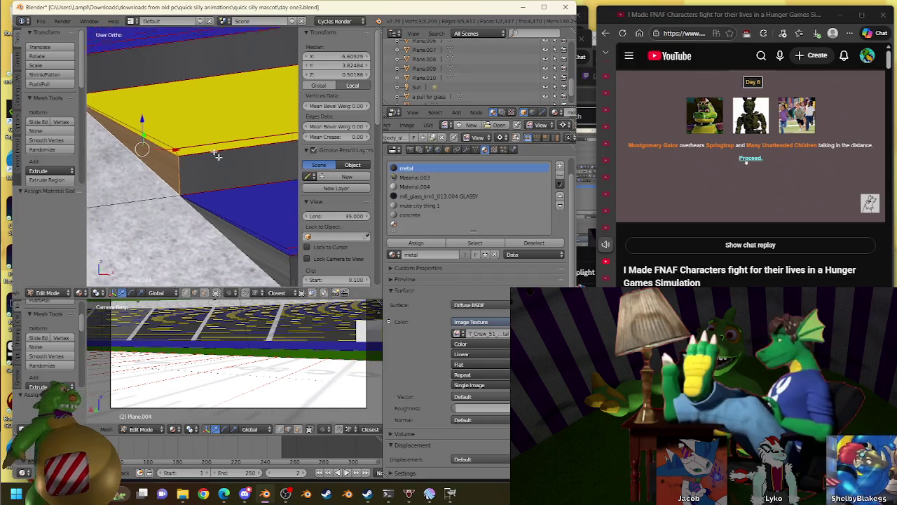
Select the edges at the blue step's end and give that face the metal material
middle_click_drag(112, 77, 210, 175, "shift")
middle_click_drag(122, 138, 220, 176, "shift")
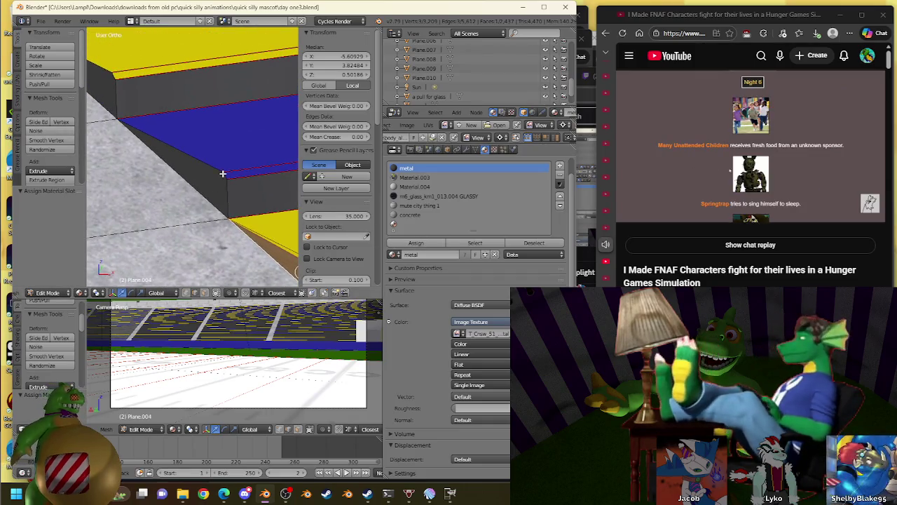
right_click(225, 175)
right_click(191, 149)
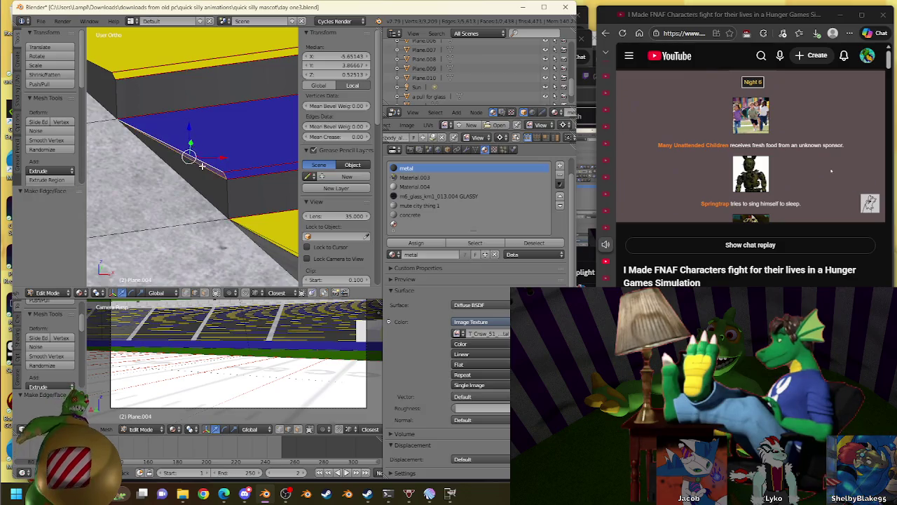
middle_click_drag(184, 185, 161, 133, "shift")
right_click(158, 127)
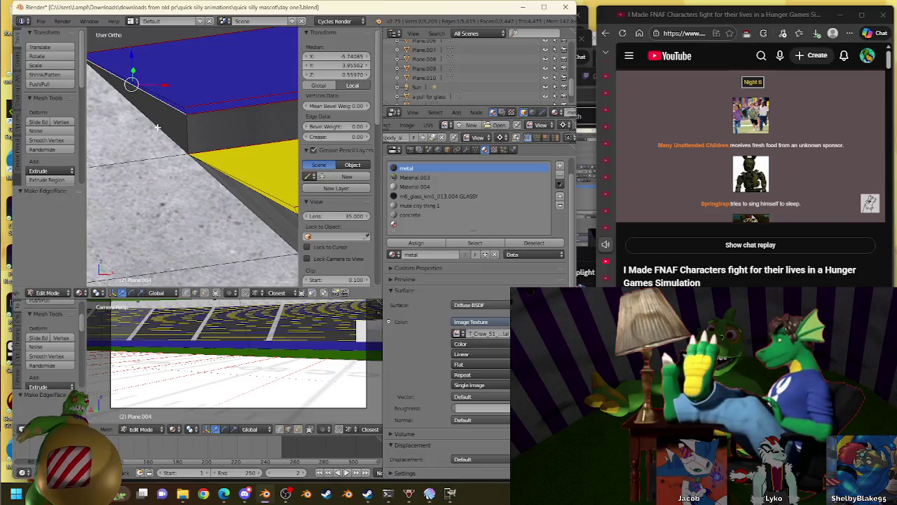
left_click(410, 241)
middle_click_drag(210, 161, 240, 190, "shift")
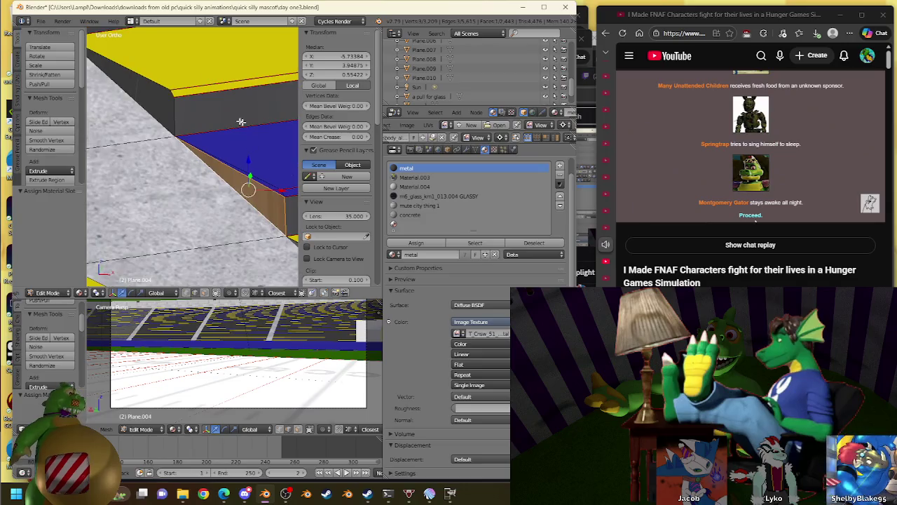
Fill the next gap between two corners with a metal face
right_click(174, 98)
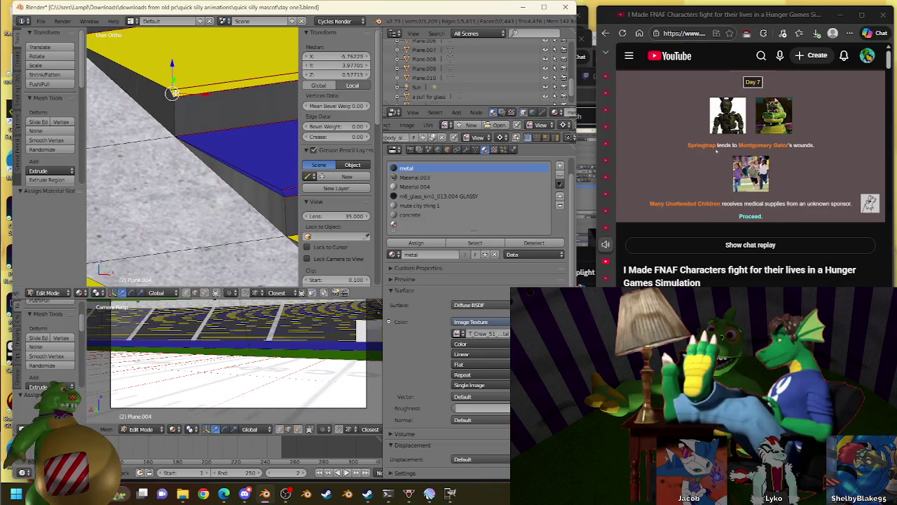
right_click(138, 90, "shift")
key("f")
left_click(415, 243)
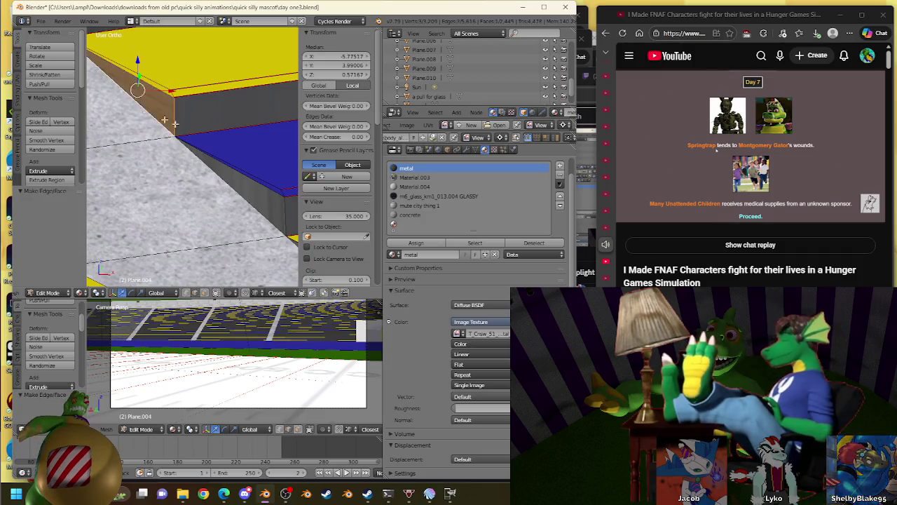
Close the gap at the blue step's end with a metal face
middle_click_drag(217, 100, 205, 133)
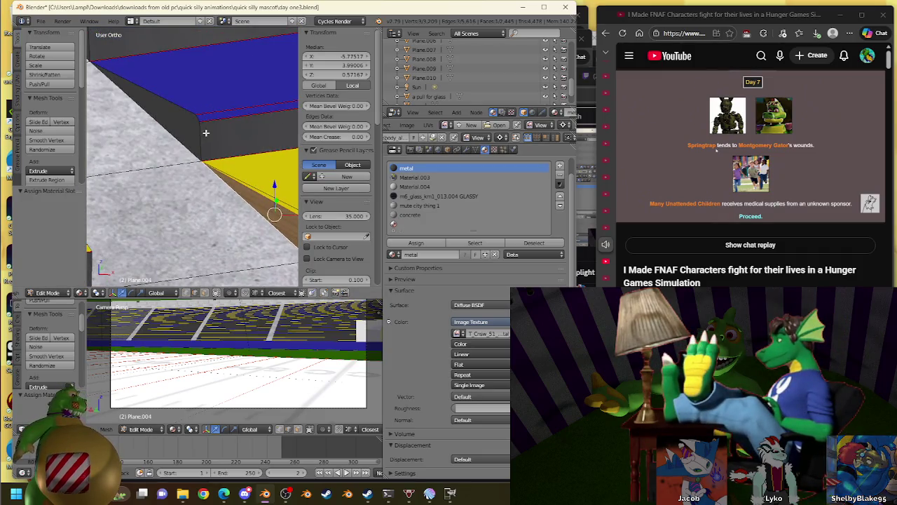
right_click(147, 95, "shift")
key("f")
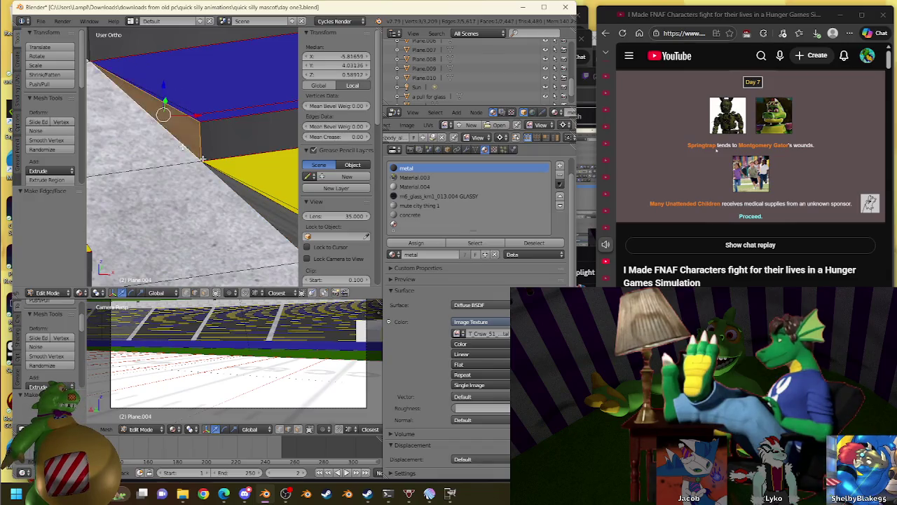
left_click(390, 243)
Close the gap at the yellow step's end with a metal face
mouse_move(194, 150)
middle_mouse_down()
mouse_move(250, 236)
mouse_move(177, 148)
middle_mouse_up()
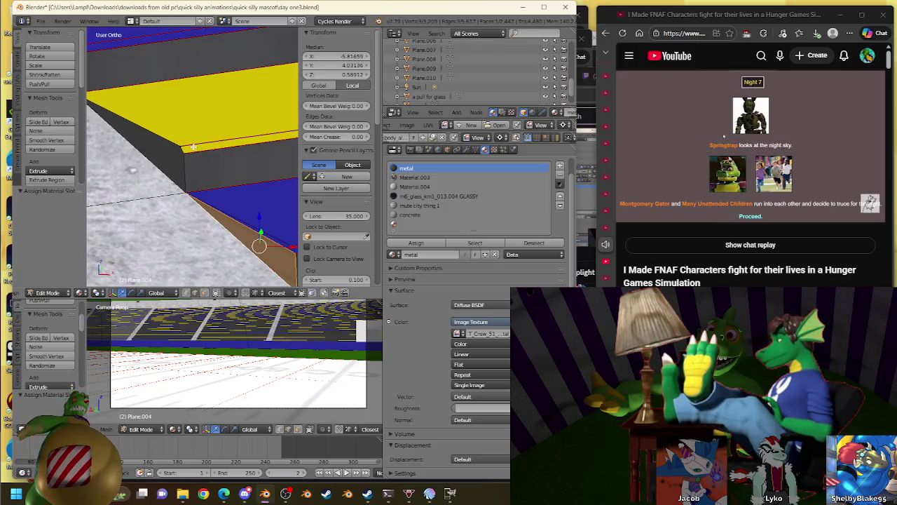
middle_click_drag(191, 151, 175, 144)
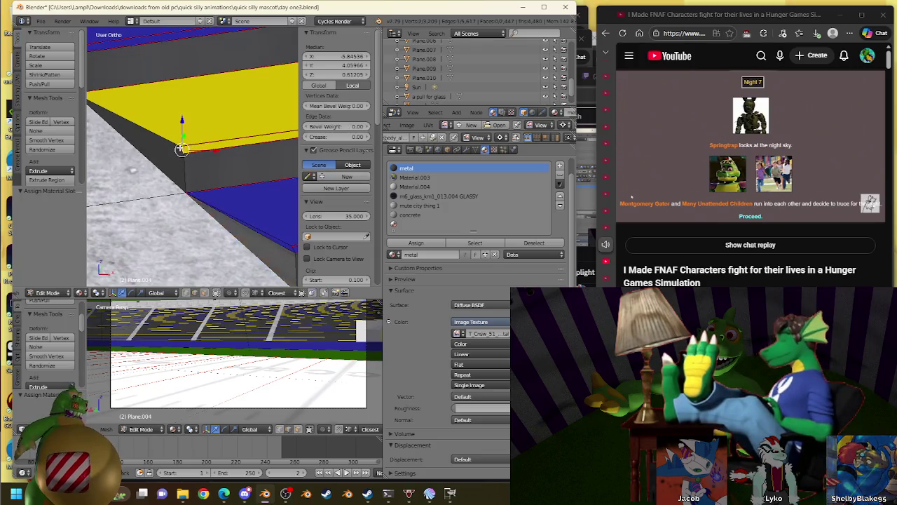
right_click(171, 144, "shift")
key("f")
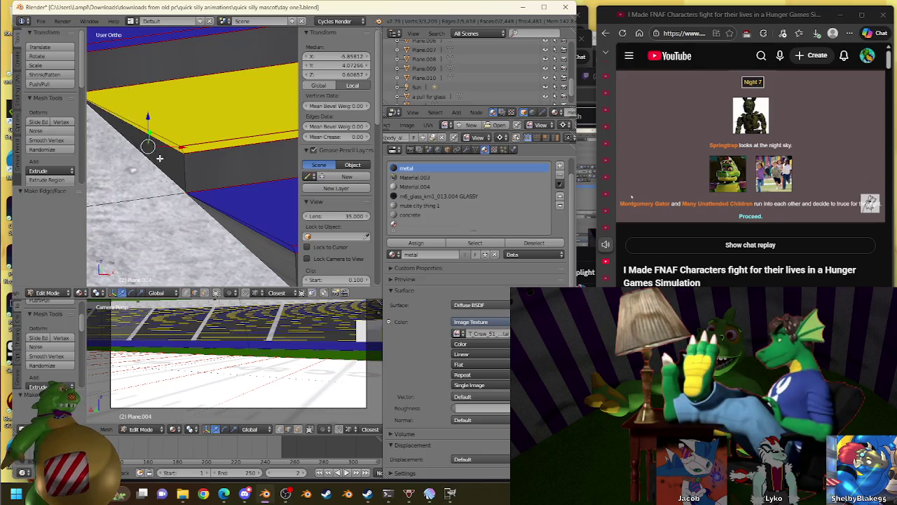
left_click(416, 243)
Fill a side gap from its corner vertices and assign it the metal material
mouse_move(190, 161)
middle_mouse_down()
mouse_move(202, 147)
mouse_move(201, 201)
middle_mouse_up()
right_click(175, 192, "shift")
right_click(89, 149, "shift")
key("f")
right_click(177, 194, "shift")
key("f")
left_click(421, 244)
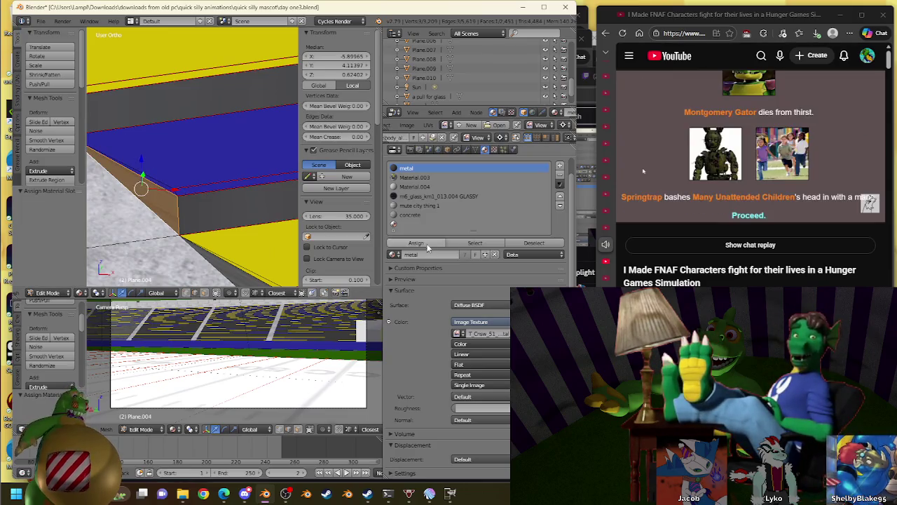
Close the last gap, then merge duplicate vertices across the stands mesh
mouse_move(204, 145)
middle_mouse_down()
mouse_move(109, 217)
mouse_move(159, 162)
middle_mouse_up()
right_click(179, 155, "shift")
right_click(144, 151, "shift")
key("f")
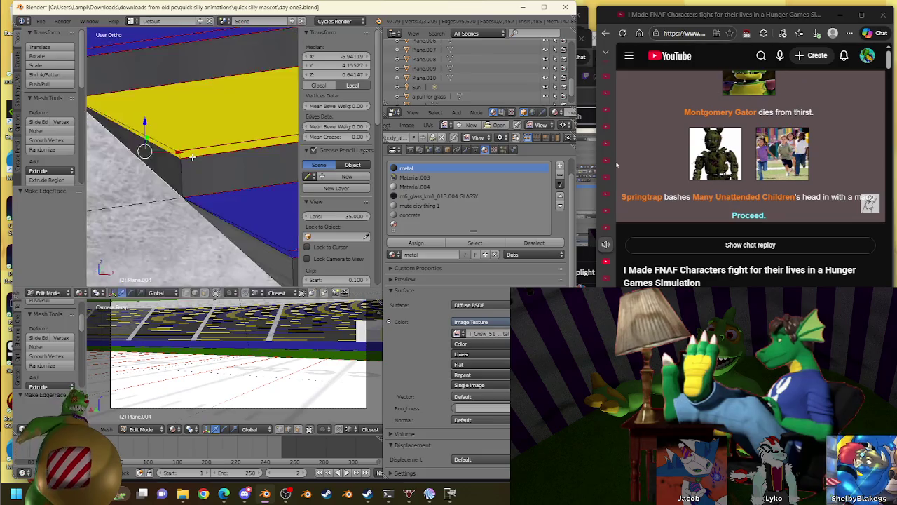
key("w")
left_click(244, 158)
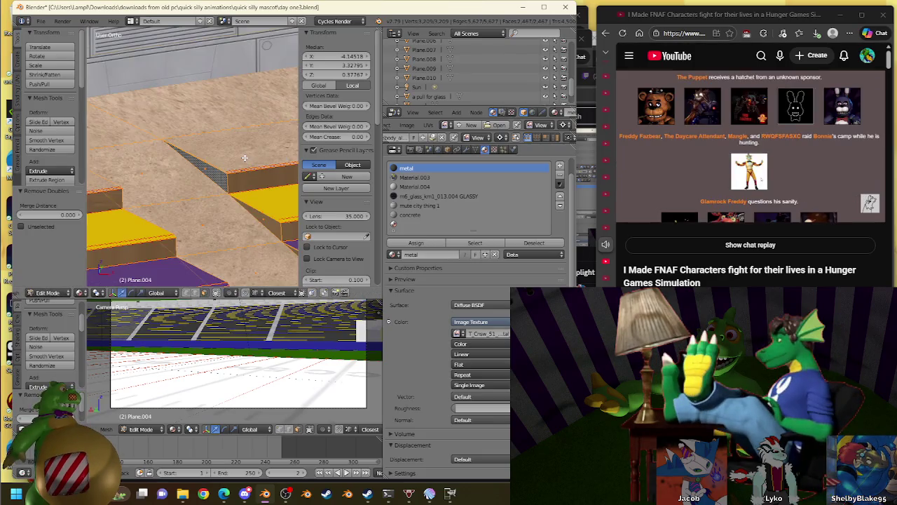
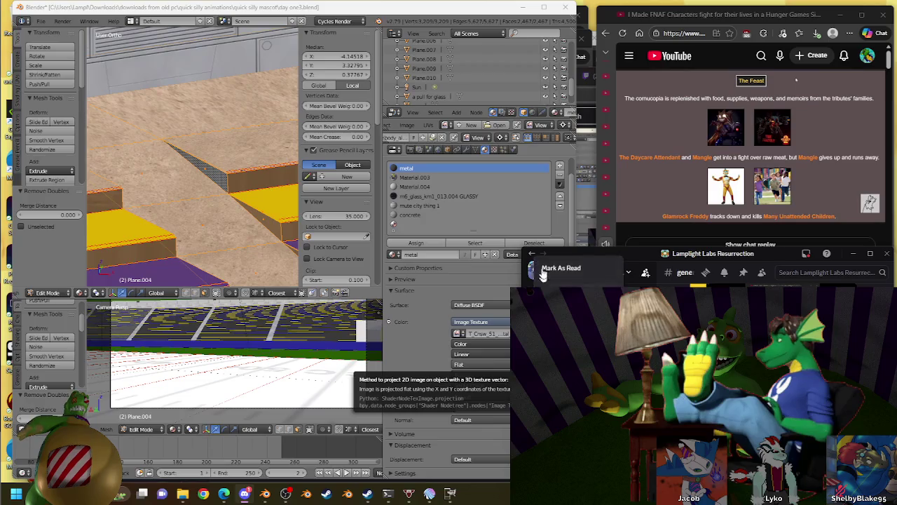
Fill the first corner gap with a new face and assign it the concrete material
right_click(202, 168)
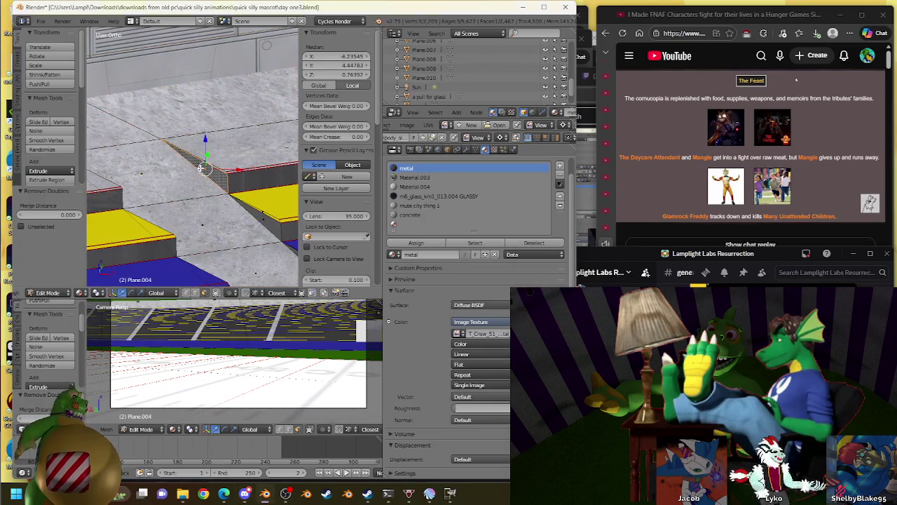
scroll(189, 166, "up", 6)
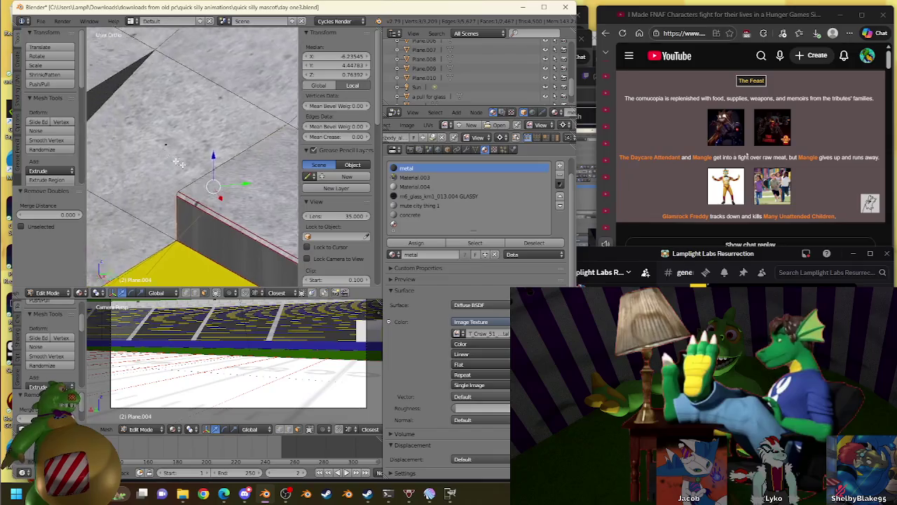
middle_click_drag(180, 163, 245, 209)
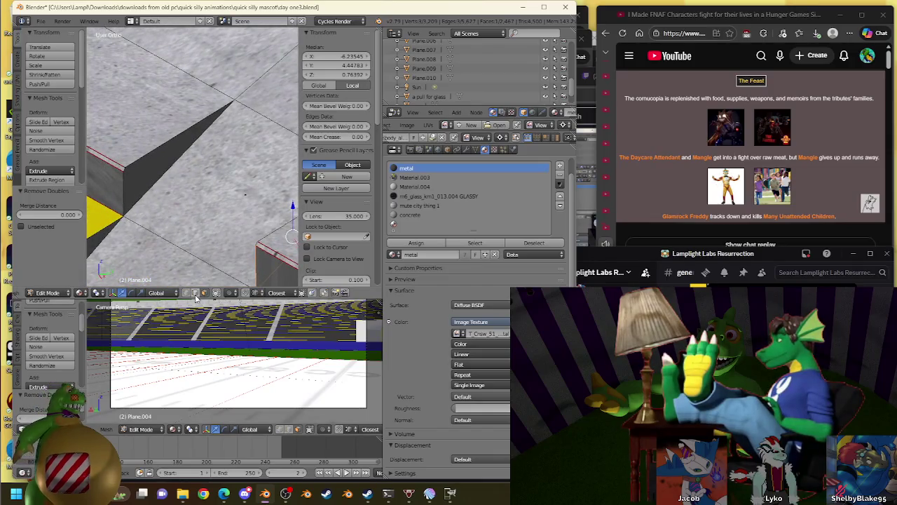
right_click(136, 151)
key("f")
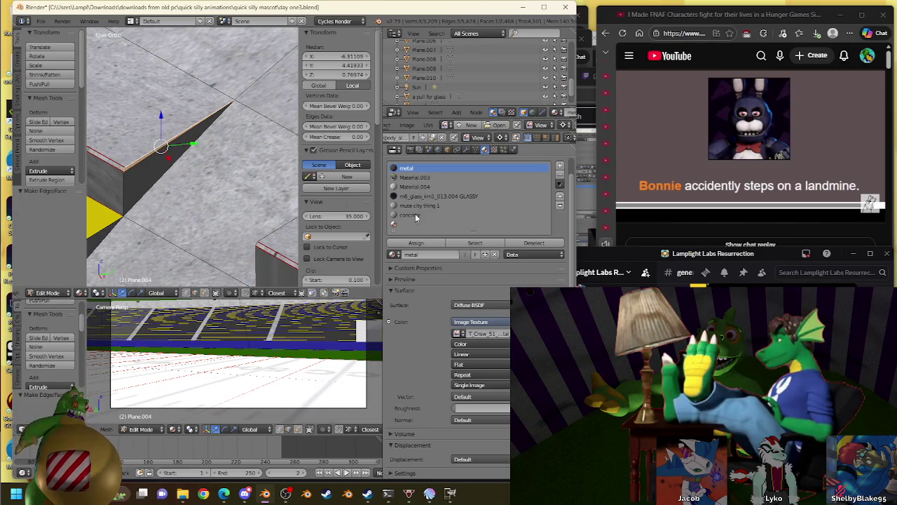
left_click(411, 214)
left_click(416, 242)
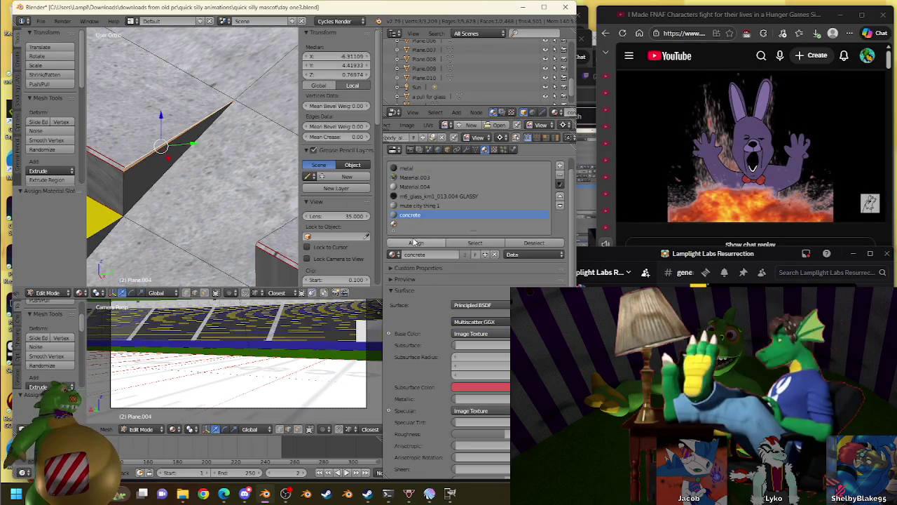
Bridge the next gap with a metal-assigned face, then select the yellow step's lower edge
middle_click_drag(249, 200, 258, 204)
key("KP_Decimal")
right_click(190, 150)
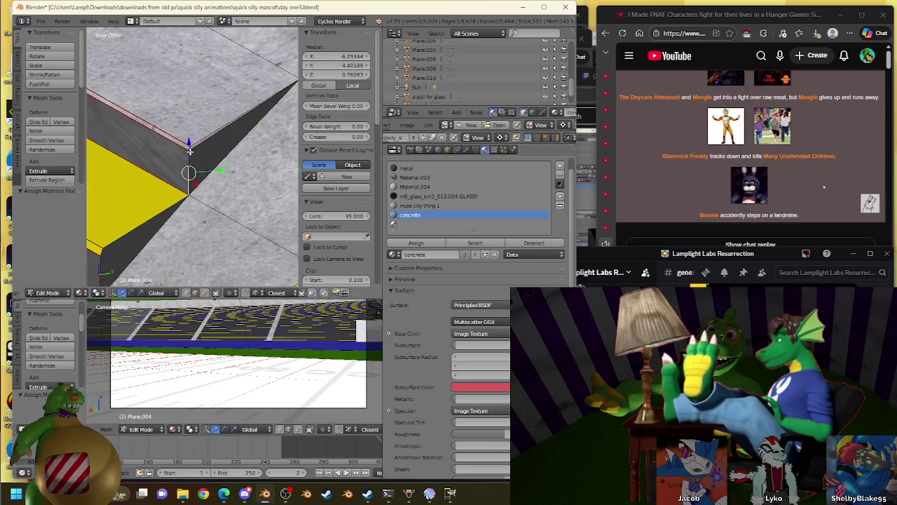
right_click(210, 161, "shift")
key("f")
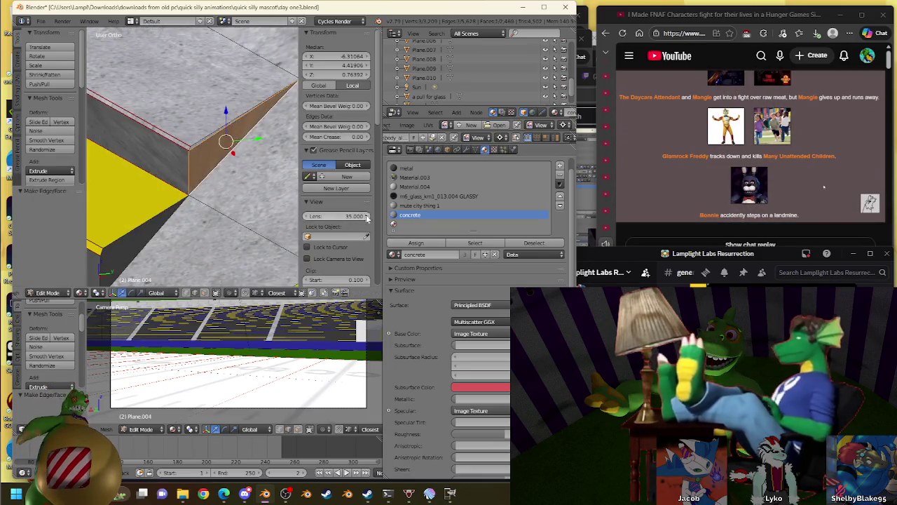
left_click(406, 168)
left_click(416, 242)
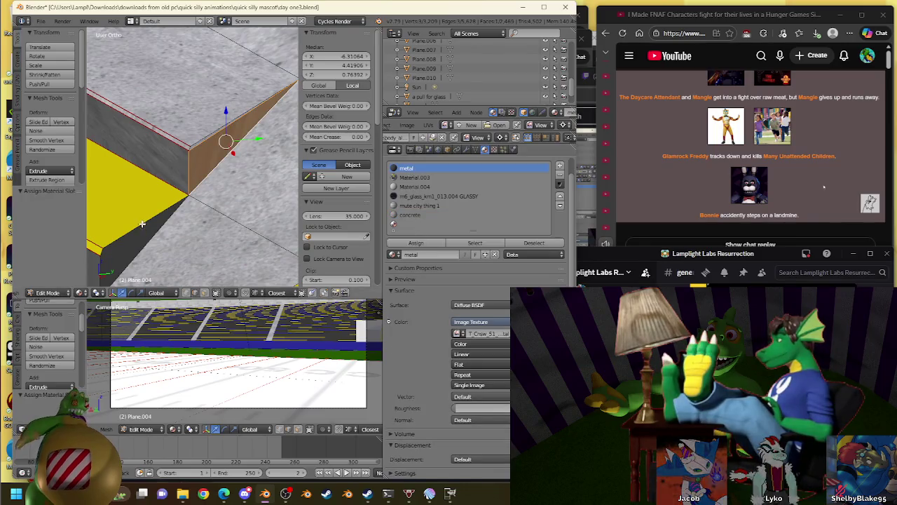
middle_click_drag(148, 225, 221, 159)
right_click(167, 204)
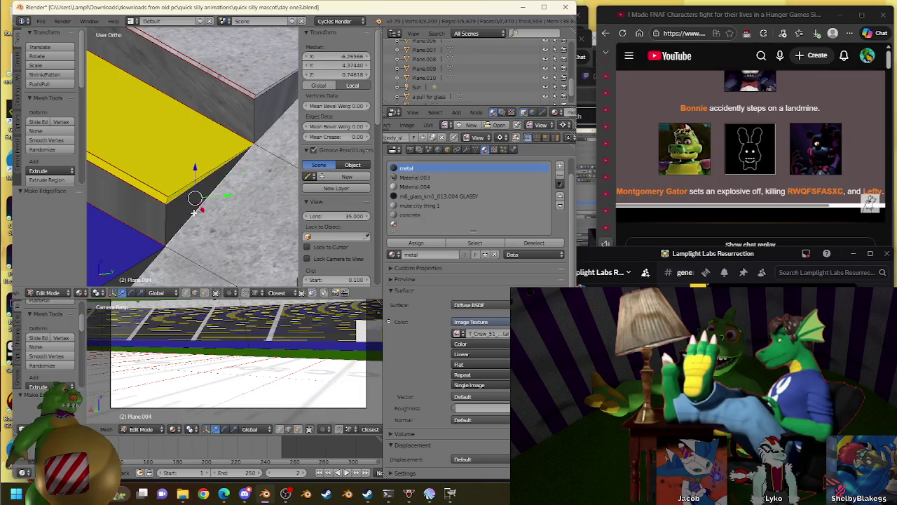
Bridge the first two gaps between the blue and yellow steps with metal faces
middle_click_drag(195, 211, 133, 212)
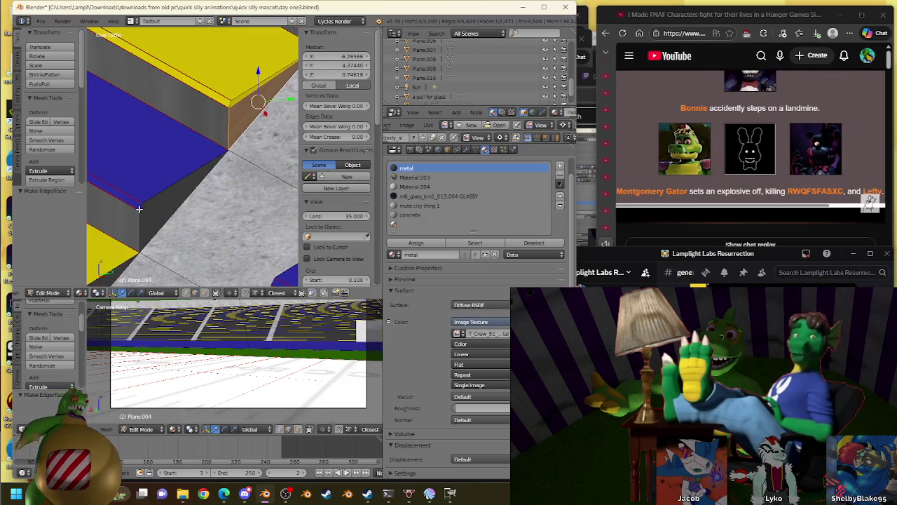
right_click(141, 207)
right_click(144, 201)
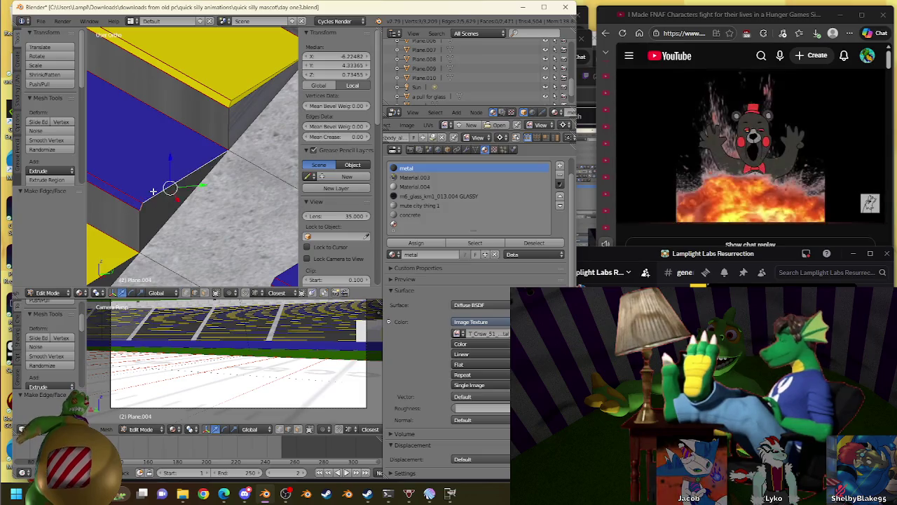
right_click(160, 207)
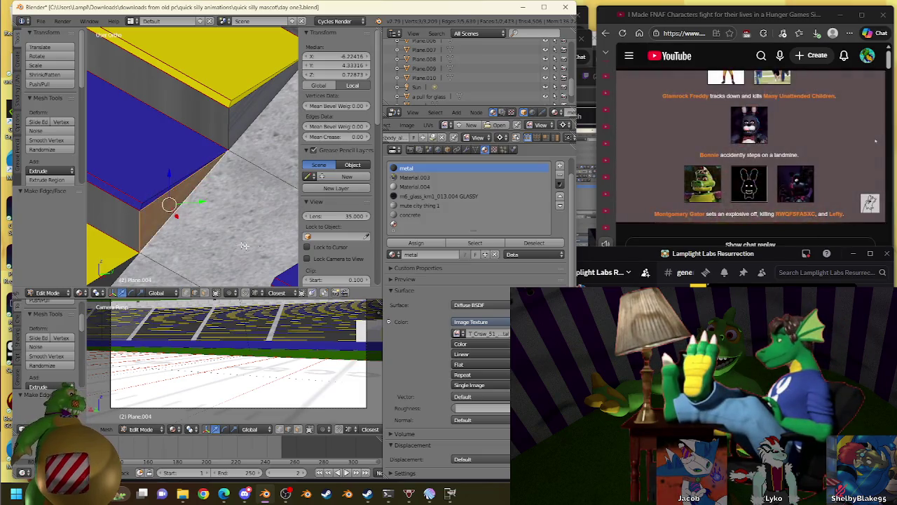
left_click(416, 242)
middle_click_drag(173, 200, 164, 177, "shift")
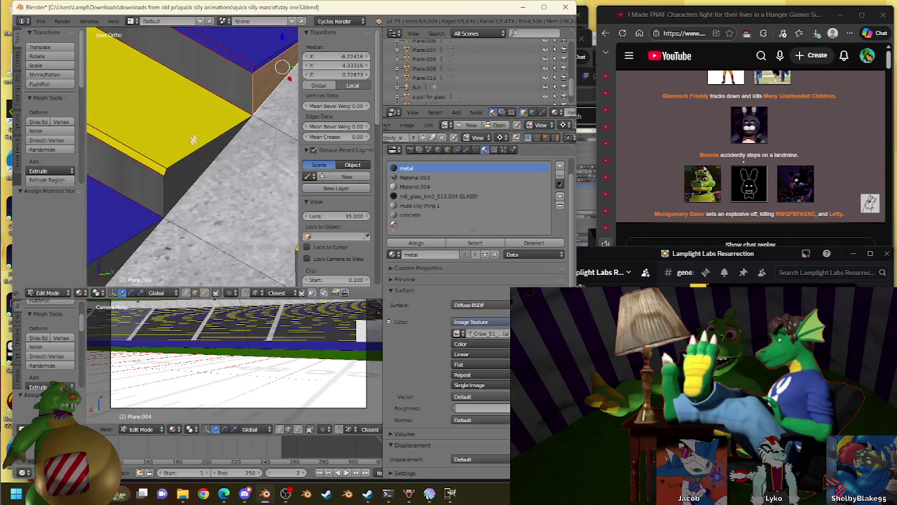
right_click(171, 170, "shift")
key("f")
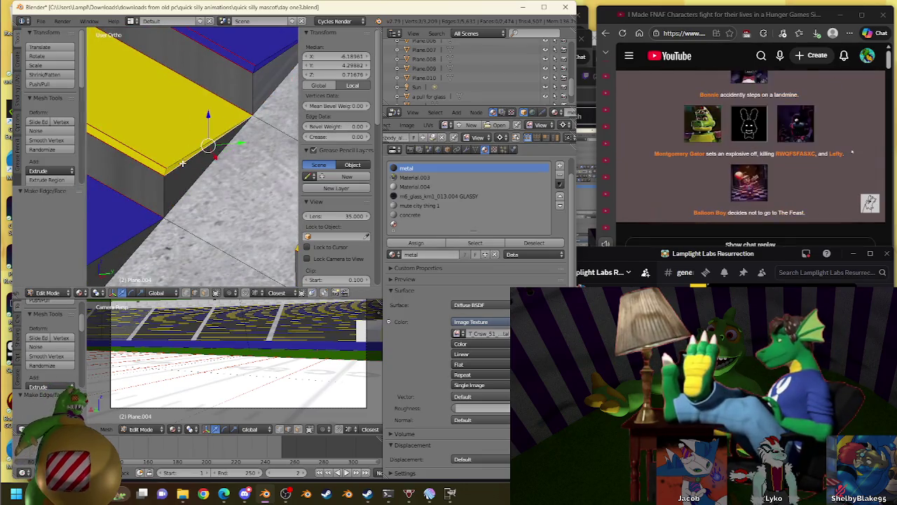
left_click(416, 242)
Fill three more corner gaps with metal faces, then pause the YouTube video
middle_click_drag(189, 175, 229, 186, "shift")
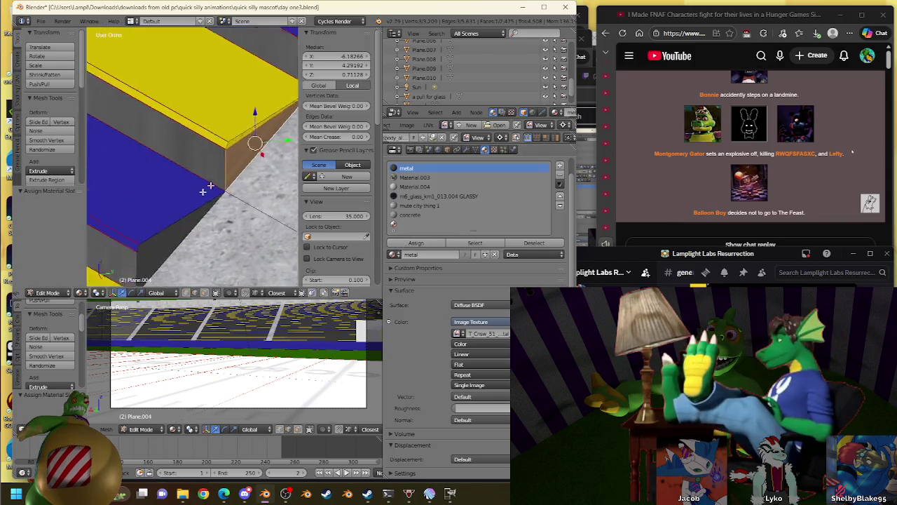
right_click(241, 170, "shift")
key("f")
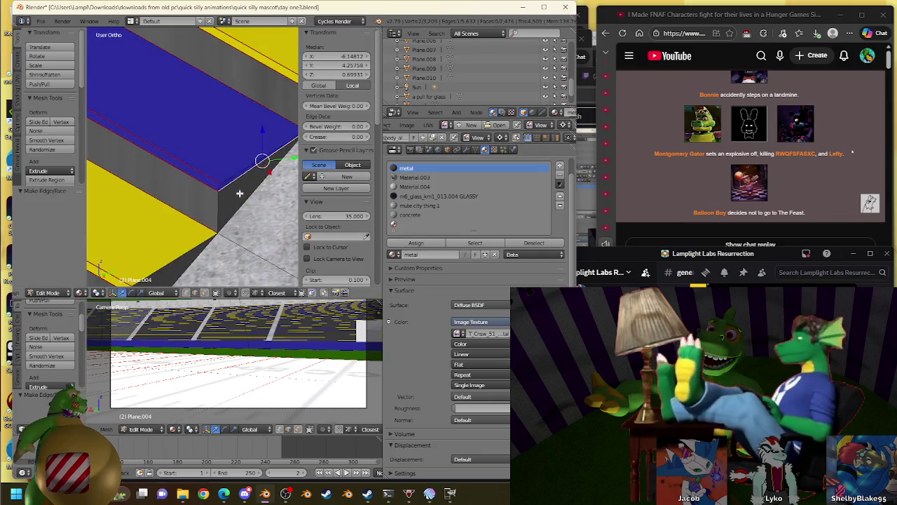
left_click(397, 243)
middle_click_drag(130, 280, 160, 214, "shift")
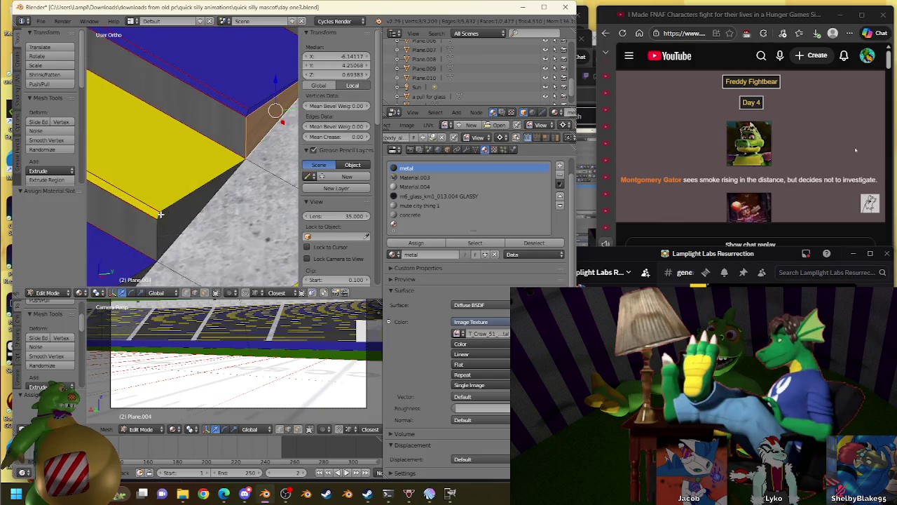
right_click(156, 215)
right_click(177, 207, "shift")
key("f")
right_click(158, 216, "shift")
key("f")
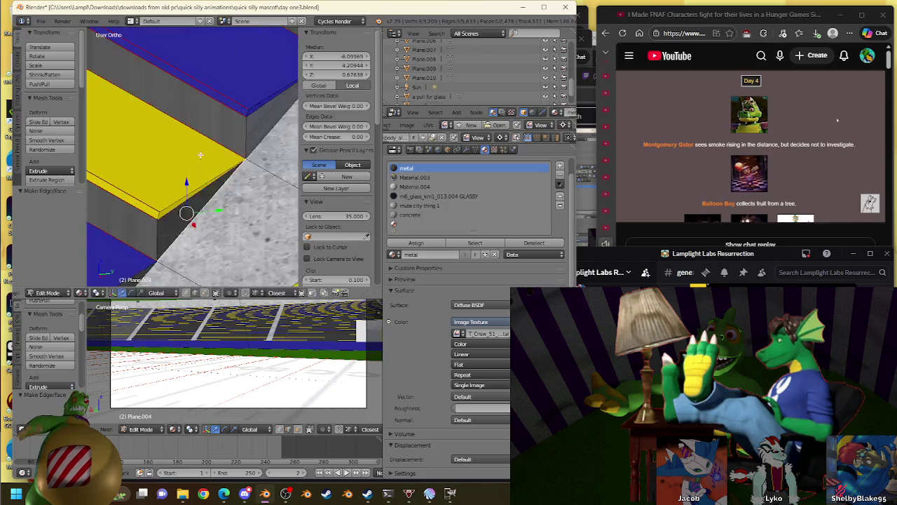
left_click(436, 243)
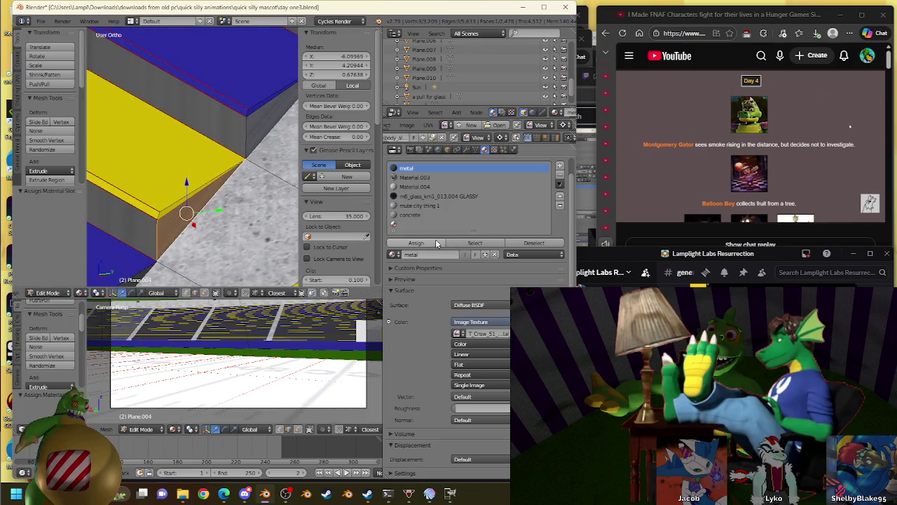
left_click(659, 183)
Fill the band below the blue step with a face and assign it metal
scroll(168, 171, "up", 3)
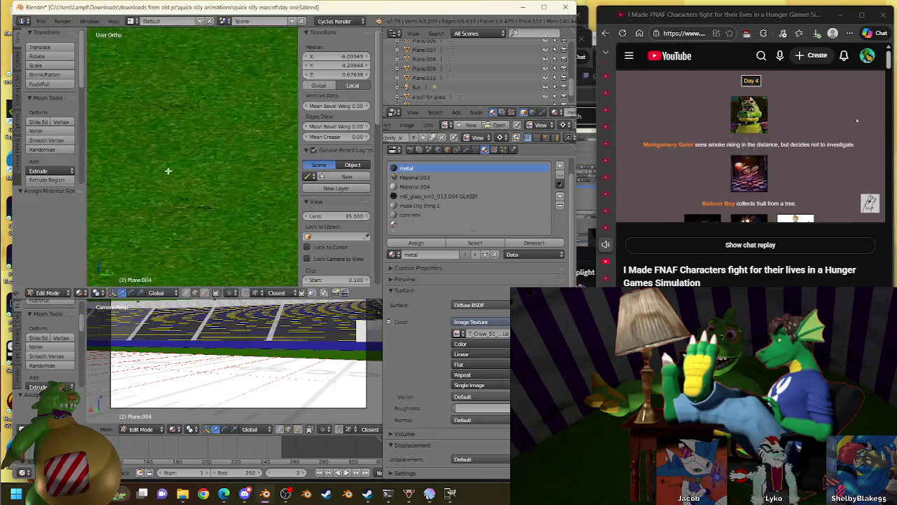
scroll(168, 170, "down", 2)
scroll(175, 165, "down", 2)
scroll(180, 160, "down", 2)
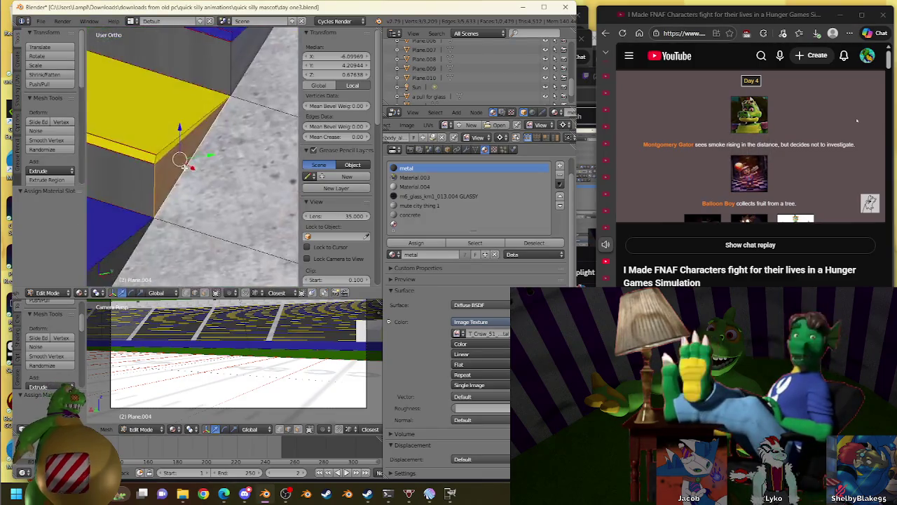
middle_click_drag(179, 160, 162, 153)
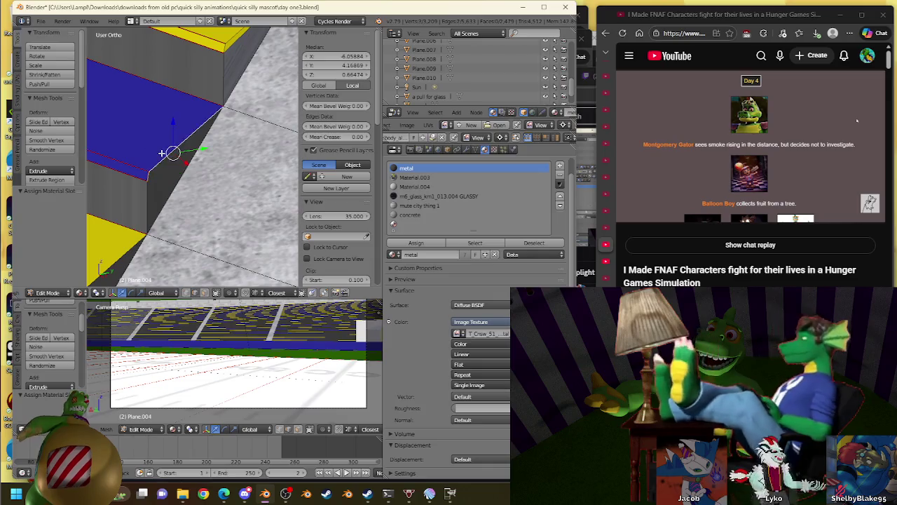
right_click(176, 176, "shift")
key("f")
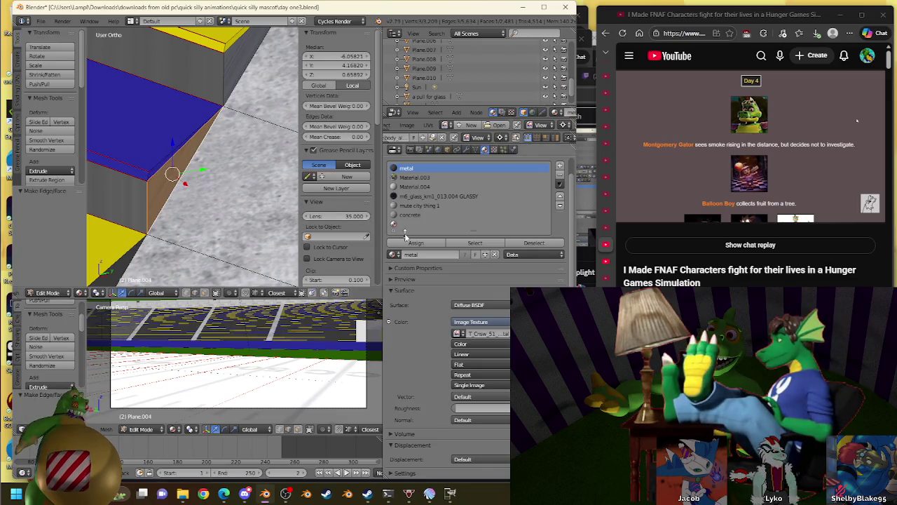
left_click(405, 242)
Bridge the gaps along the yellow slab's lower side edge with new metal faces
middle_click_drag(175, 168, 168, 189, "shift")
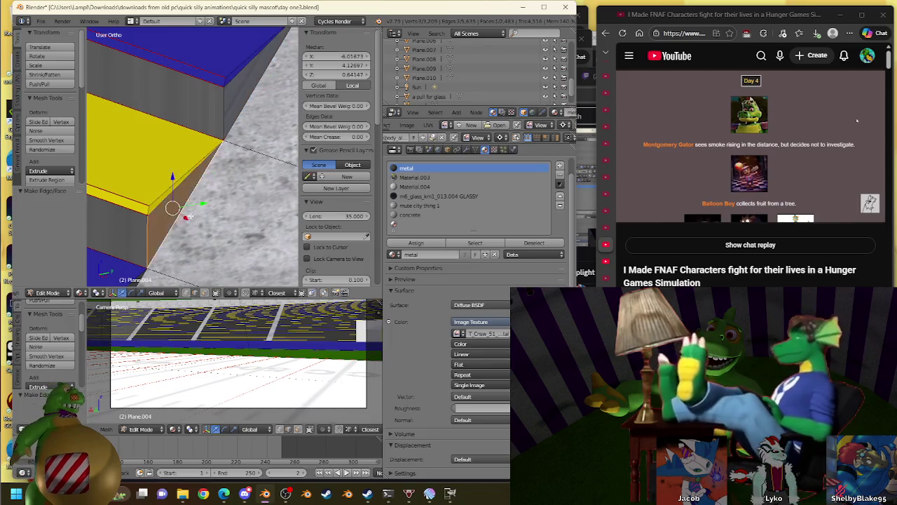
middle_click_drag(169, 196, 156, 203, "shift")
right_click(156, 203)
right_click(180, 176, "shift")
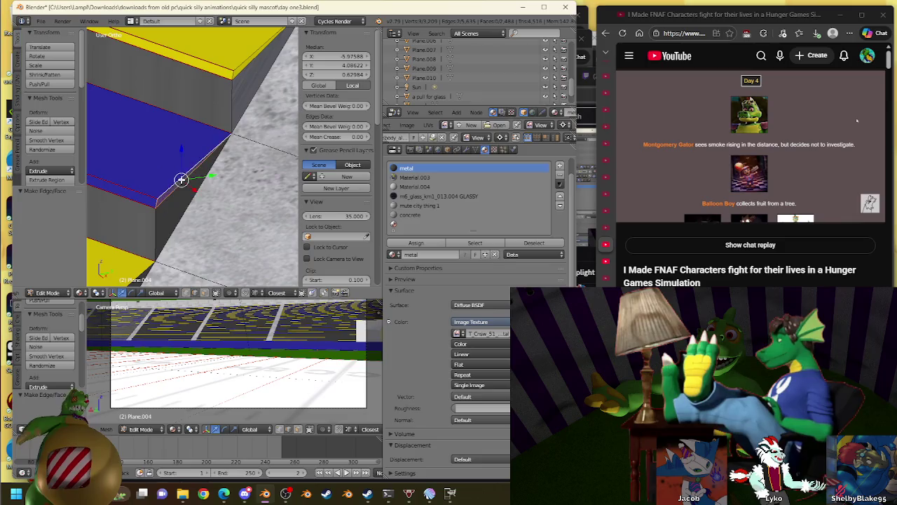
left_click(421, 246)
middle_click_drag(175, 141, 183, 184, "shift")
right_click(179, 177)
right_click(180, 177, "shift")
key("f")
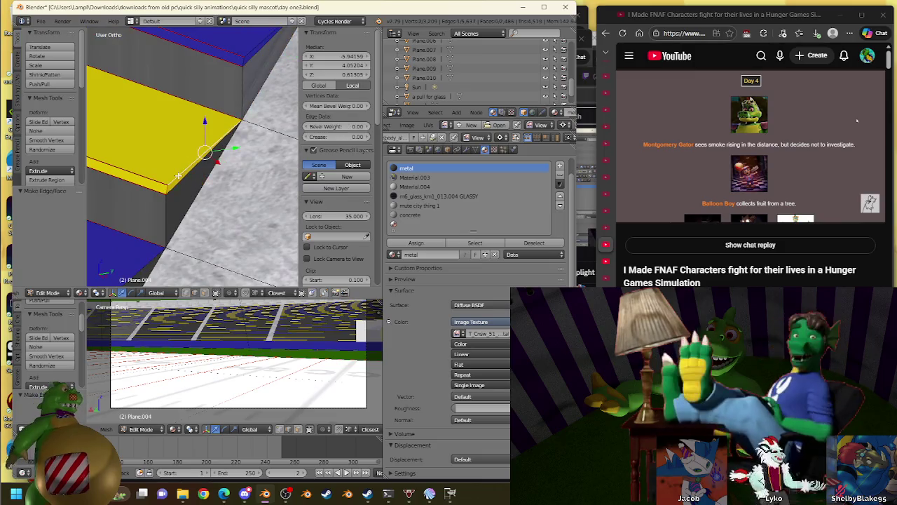
Assign the metal material to the yellow slab's side face and resume the video
mouse_move(181, 178)
middle_mouse_down("shift")
mouse_move(176, 232)
mouse_move(190, 157)
middle_mouse_up("shift")
right_click(190, 157, "shift")
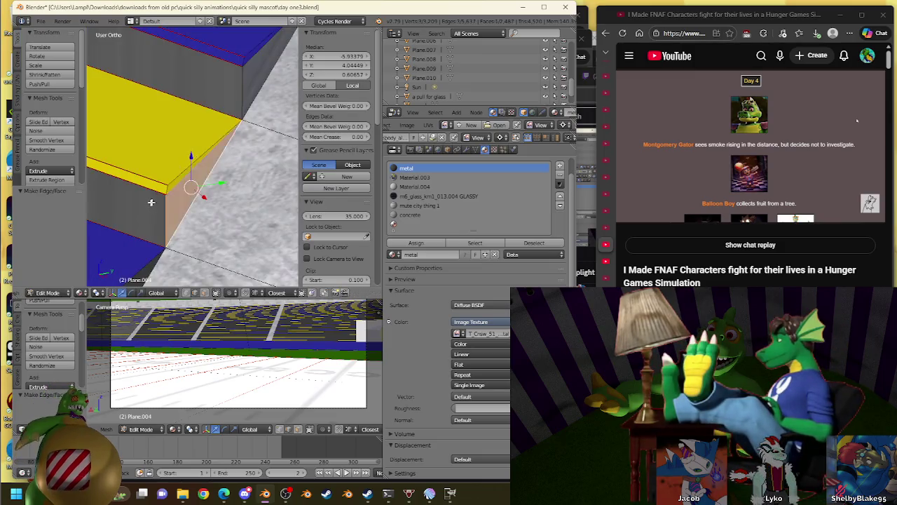
middle_click_drag(152, 202, 180, 160, "shift")
left_click(418, 244)
left_click(790, 95)
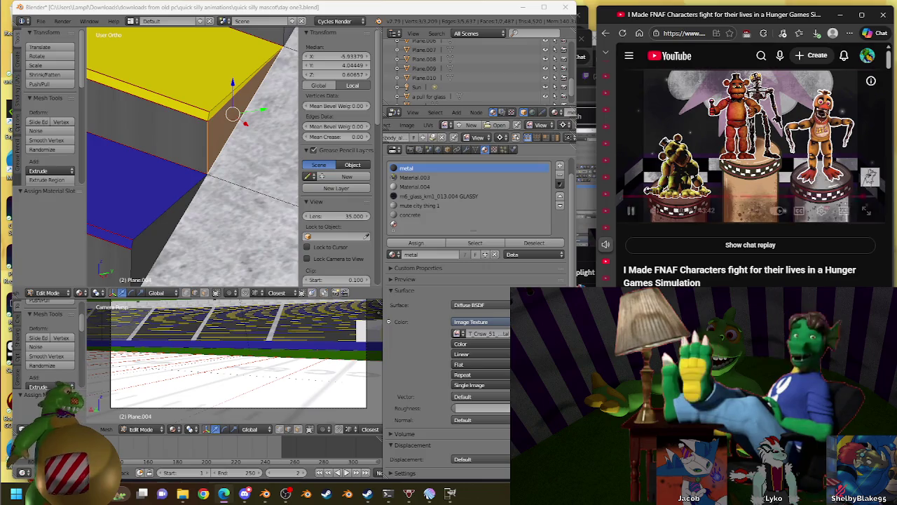
left_click(752, 162)
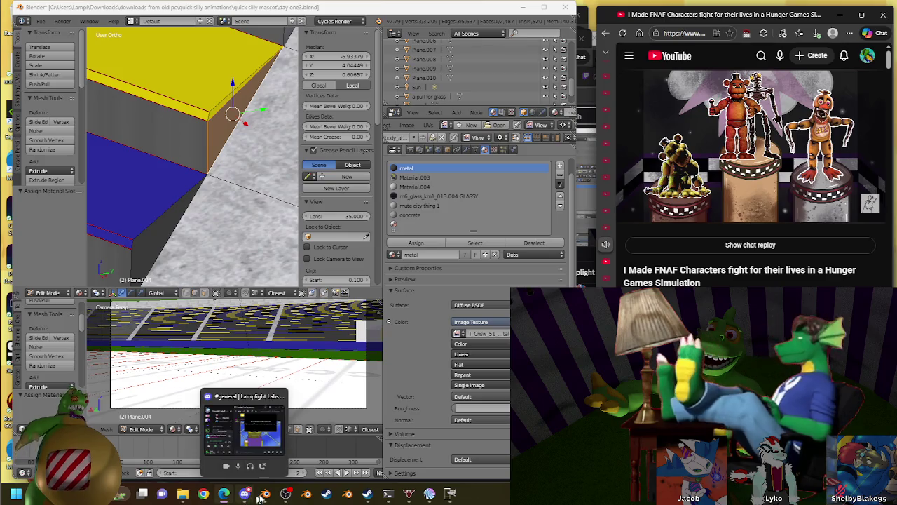
mouse_move(286, 494)
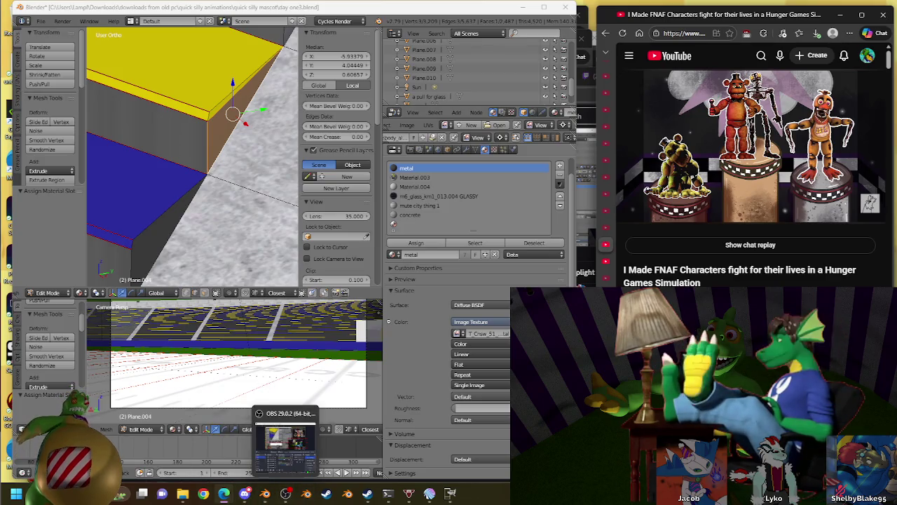
Bring the OBS Studio window to the front to change the broadcast scene
left_click(285, 493)
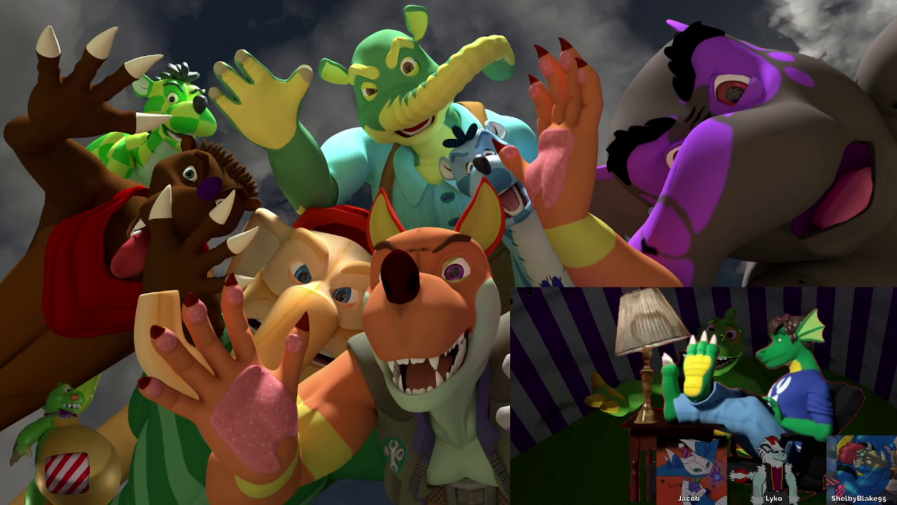
Return the stream to the desktop scene and scroll YouTube's recommendations down to Horse Race Tests
key("Escape")
left_click(726, 82)
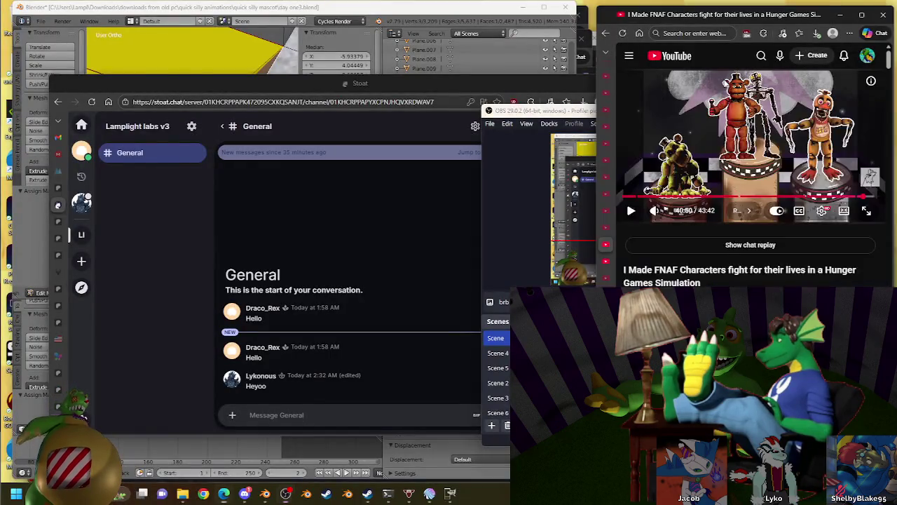
scroll(845, 212, "down", 2)
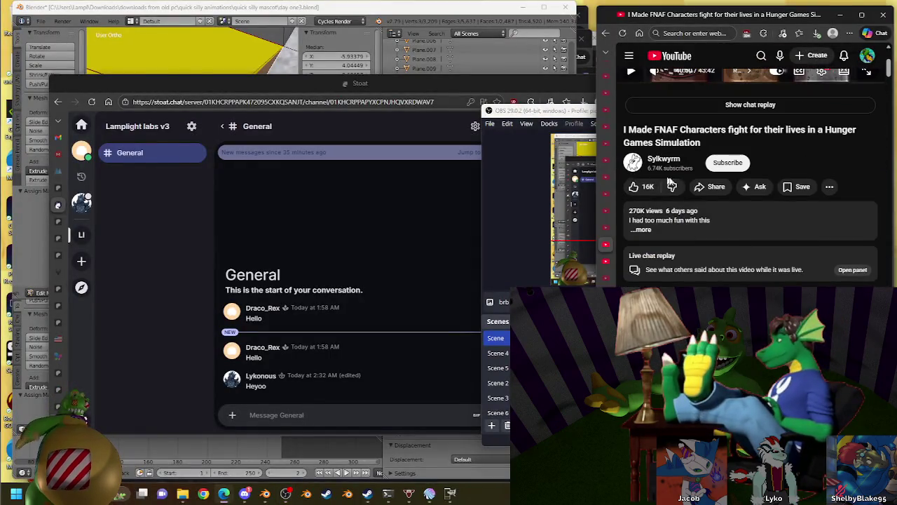
scroll(845, 211, "down", 3)
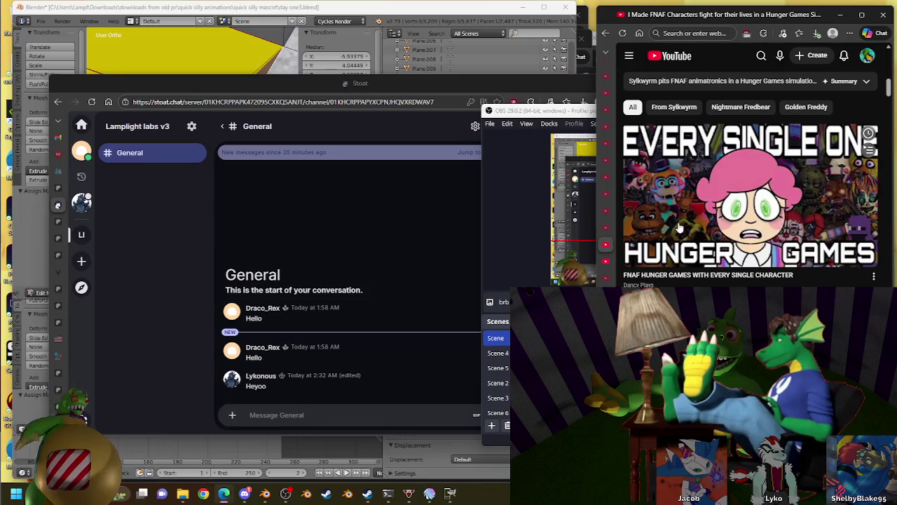
scroll(680, 228, "down", 3)
scroll(679, 226, "down", 3)
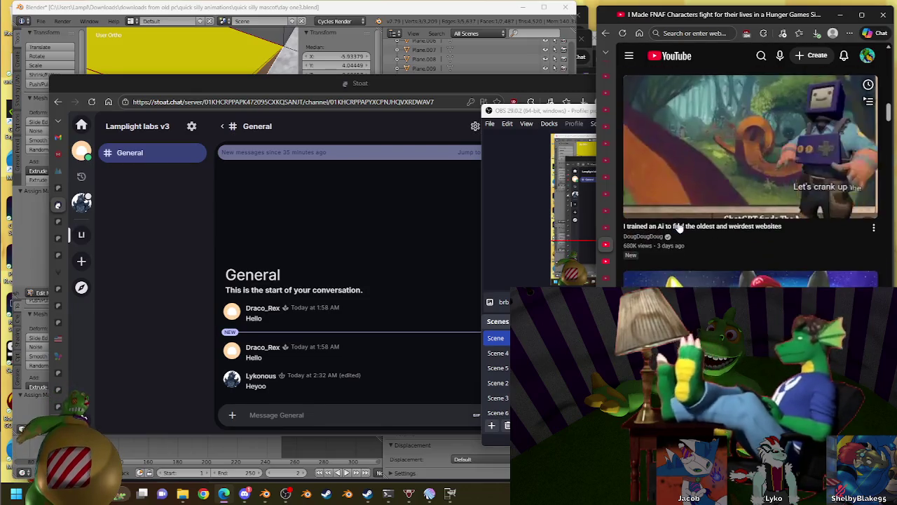
scroll(889, 240, "down", 3)
scroll(889, 241, "down", 2)
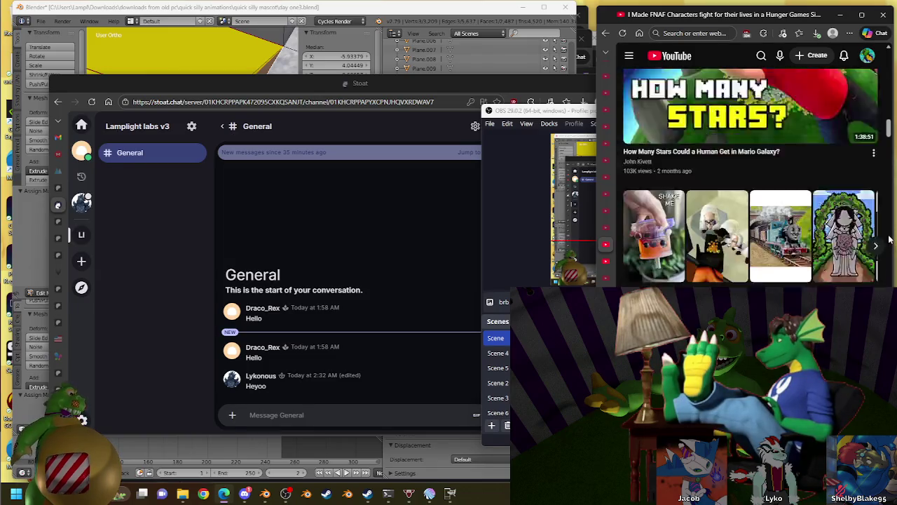
scroll(889, 240, "down", 2)
scroll(887, 233, "down", 3)
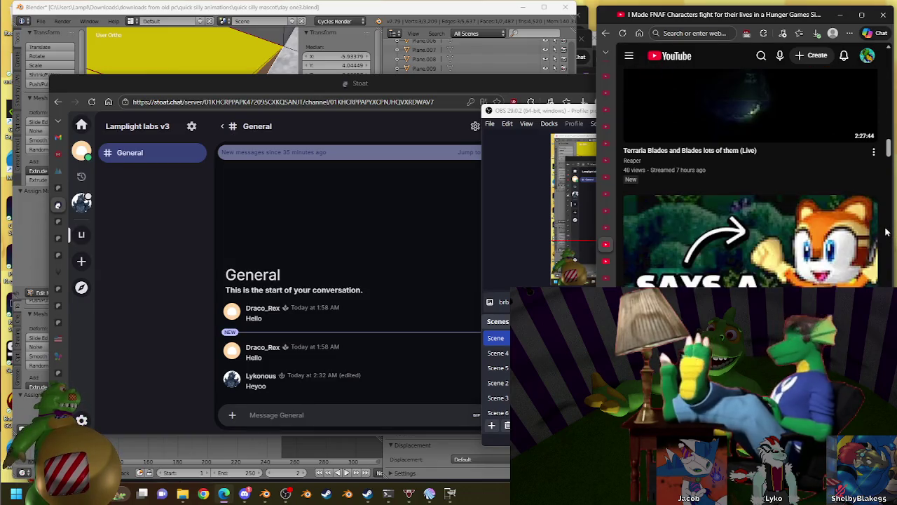
scroll(887, 232, "down", 1)
scroll(887, 232, "down", 3)
scroll(887, 232, "down", 2)
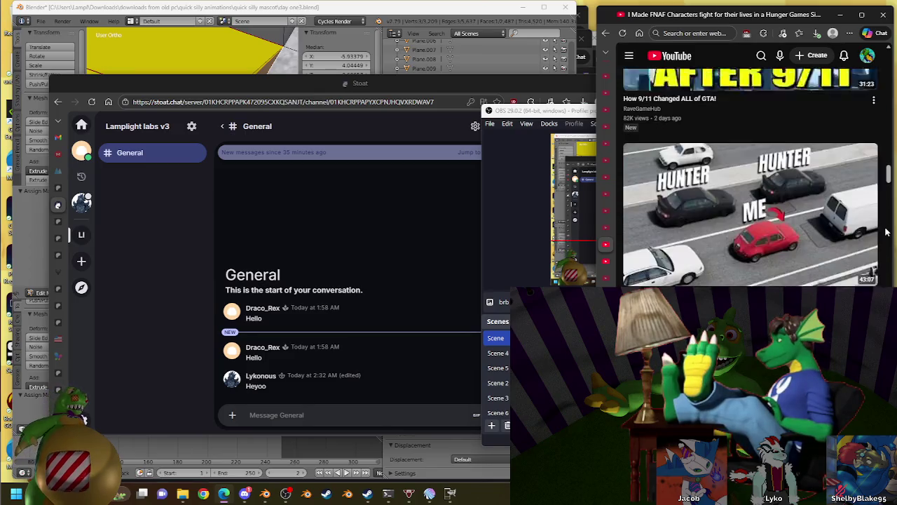
scroll(887, 232, "down", 1)
scroll(887, 232, "down", 3)
scroll(887, 232, "down", 2)
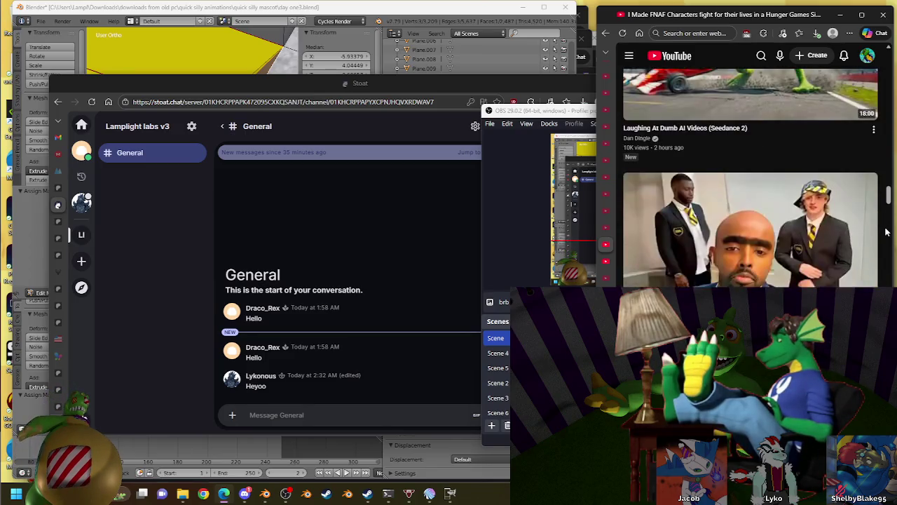
scroll(887, 232, "down", 2)
scroll(887, 232, "down", 4)
scroll(886, 232, "down", 2)
scroll(887, 232, "down", 3)
scroll(887, 232, "down", 1)
scroll(887, 232, "down", 3)
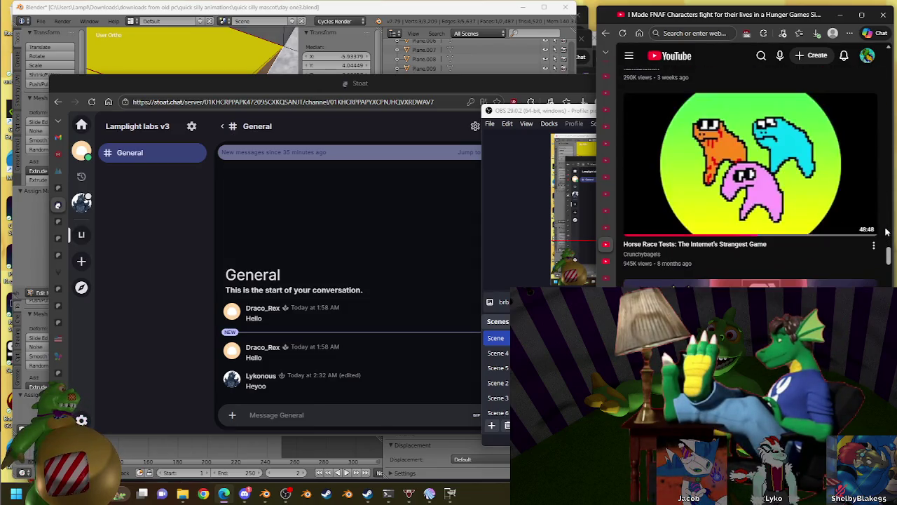
scroll(887, 232, "down", 2)
scroll(886, 232, "up", 1)
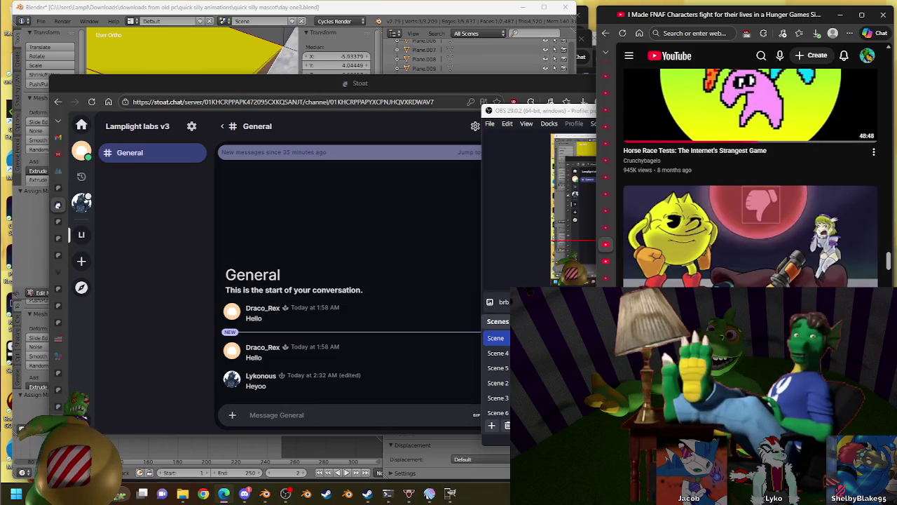
Check OBS, return to YouTube, then bring the Bluesky window forward
left_click(285, 493)
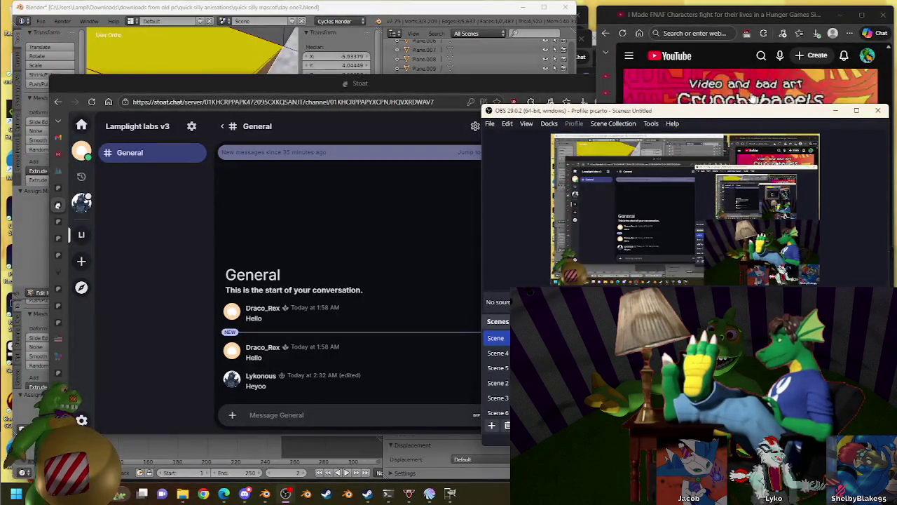
scroll(751, 98, "down", 5)
left_click(701, 56)
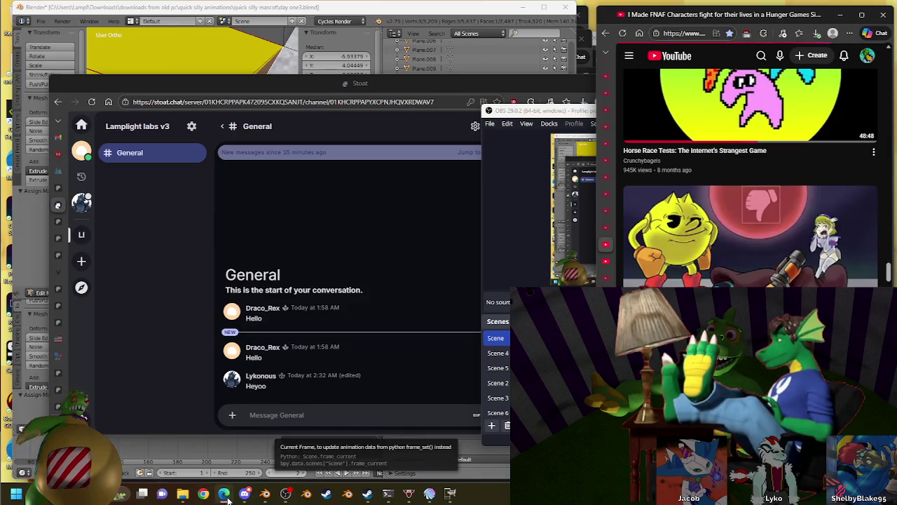
mouse_move(223, 493)
left_click(181, 455)
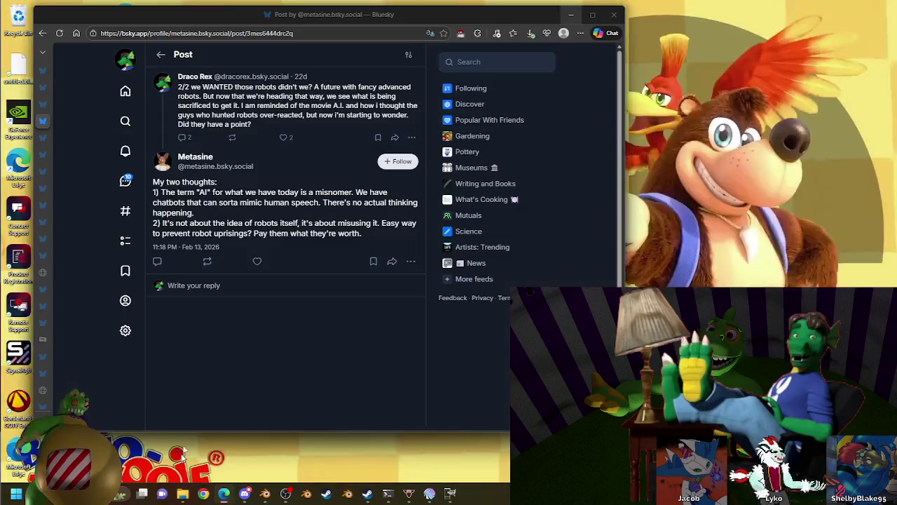
Publish a new post with the pasted Stoat chat handle and 'just putting that out there.'
left_click(126, 92)
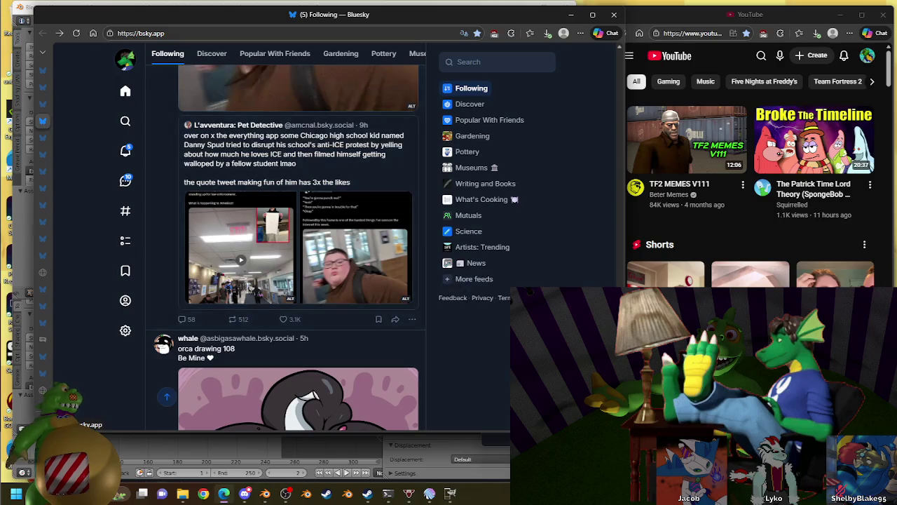
key("n")
type("my stoat is Draco_Rex#7668")
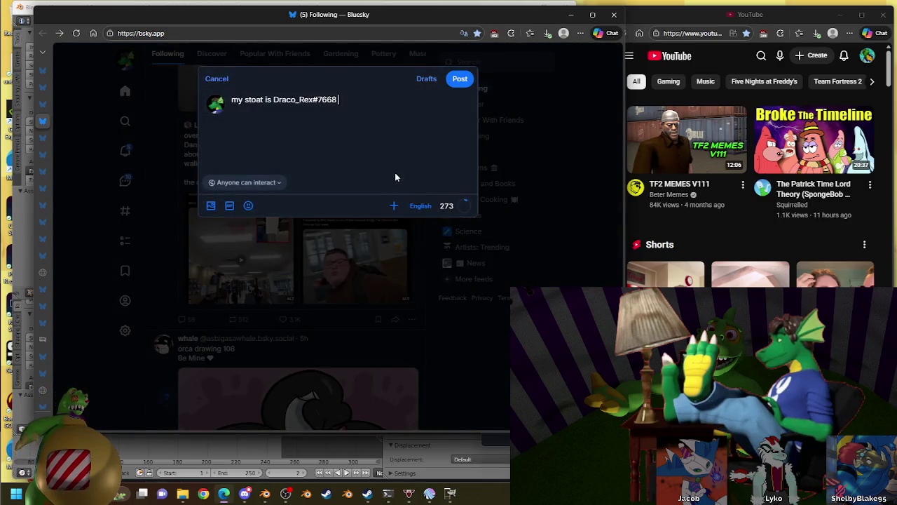
type("just putting that out there.")
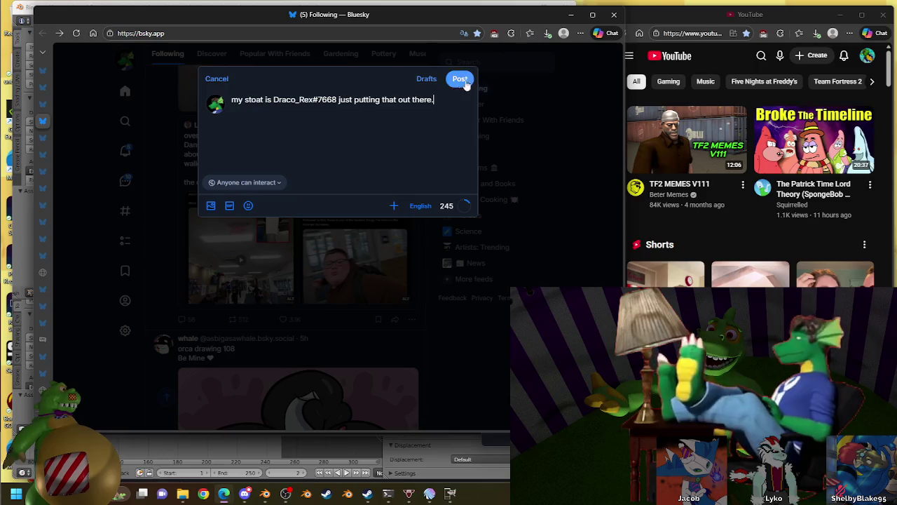
left_click(452, 84)
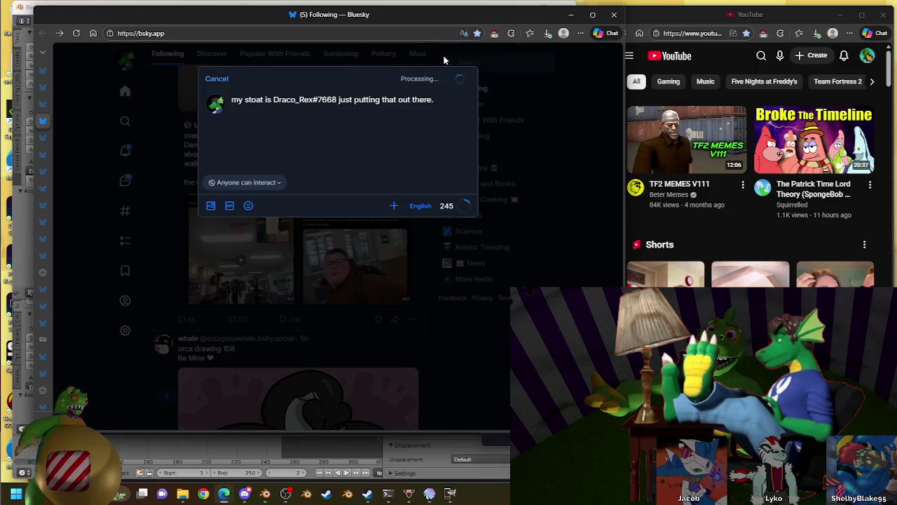
Scroll through the Bluesky feed, then minimise the Bluesky window
scroll(287, 184, "down", 4)
scroll(287, 184, "down", 4)
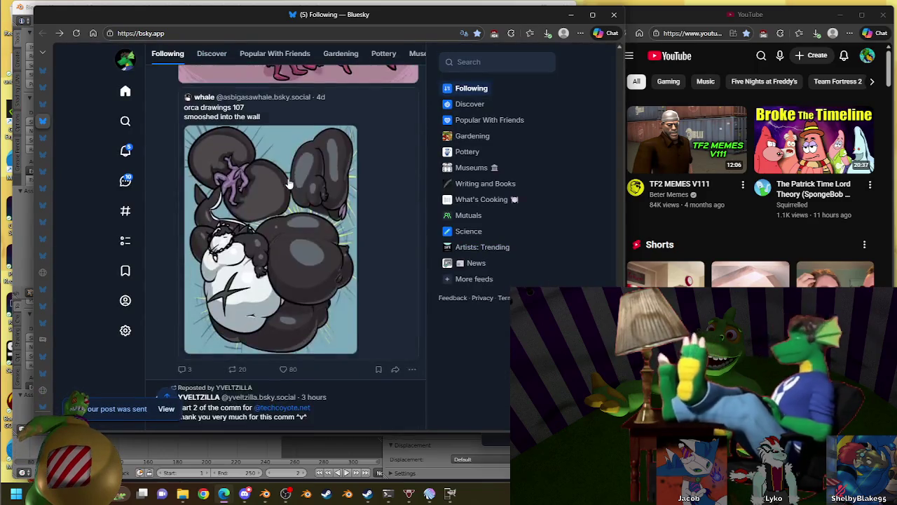
scroll(288, 184, "down", 3)
scroll(288, 184, "down", 2)
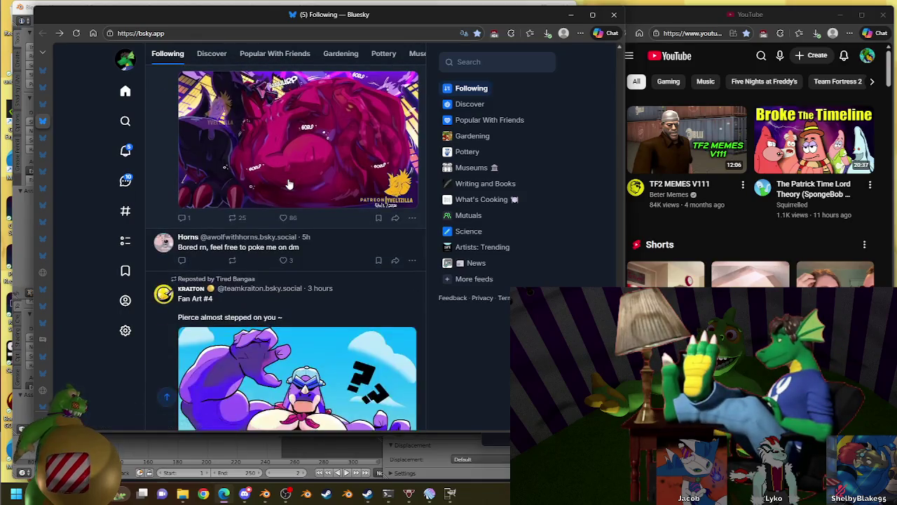
scroll(290, 186, "down", 3)
scroll(292, 188, "up", 1)
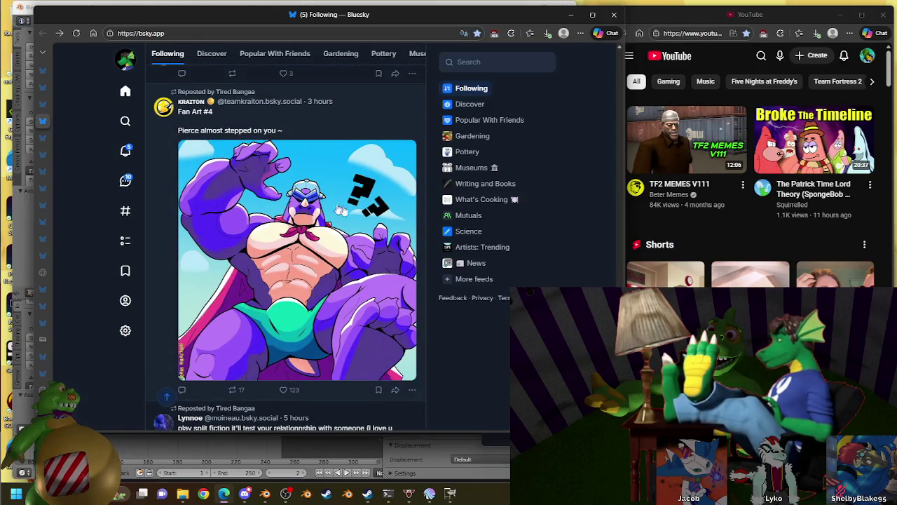
left_click(571, 14)
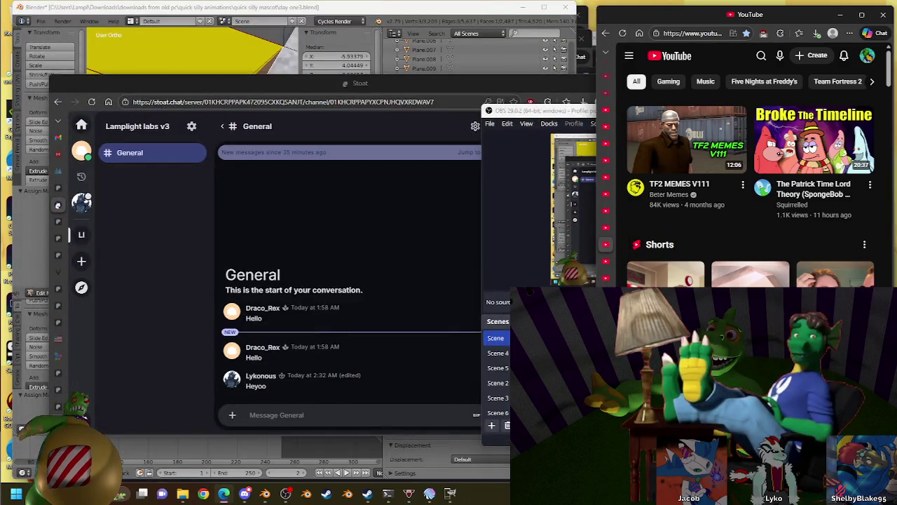
Glance at the widgets panel, scroll the YouTube home feed, then minimise the Stoat window
key("super+w")
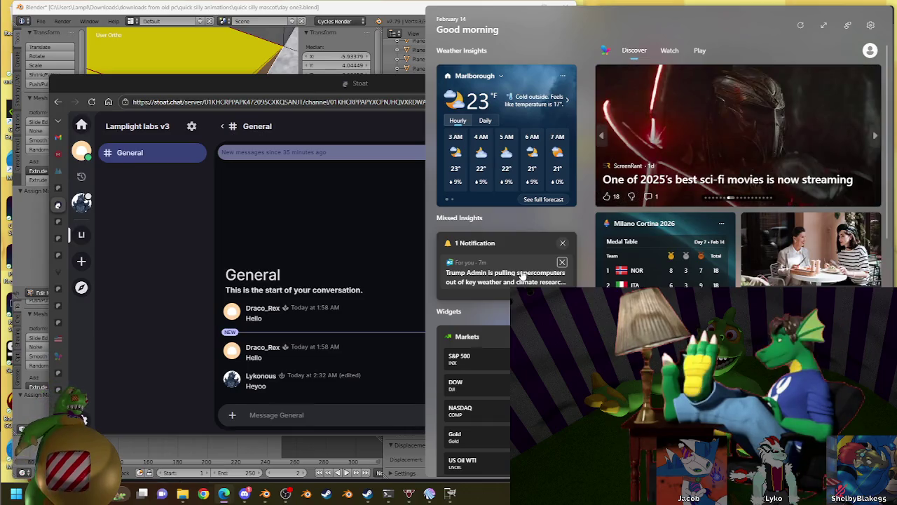
key("Escape")
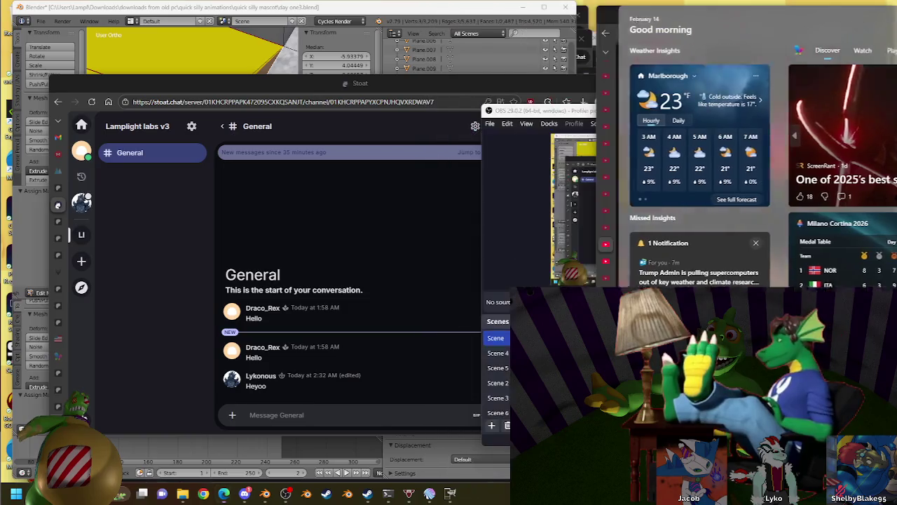
left_click(748, 6)
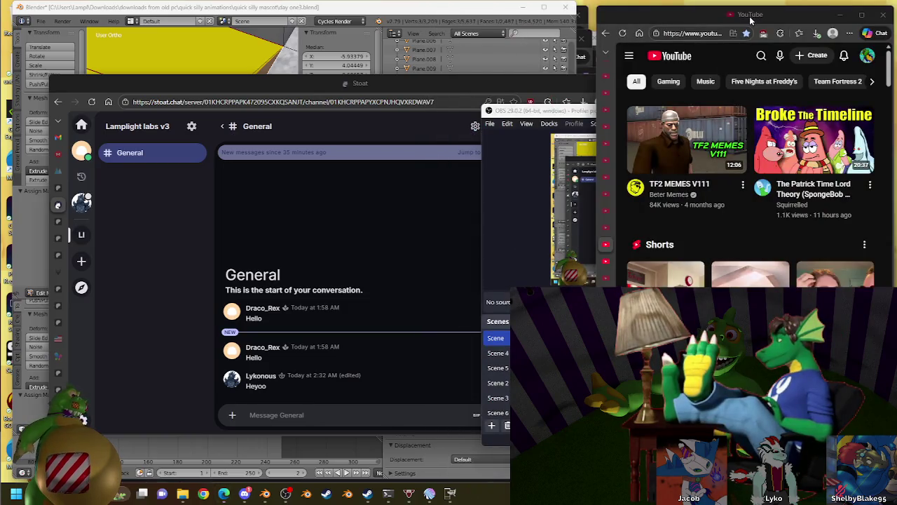
scroll(881, 260, "down", 5)
scroll(882, 259, "down", 3)
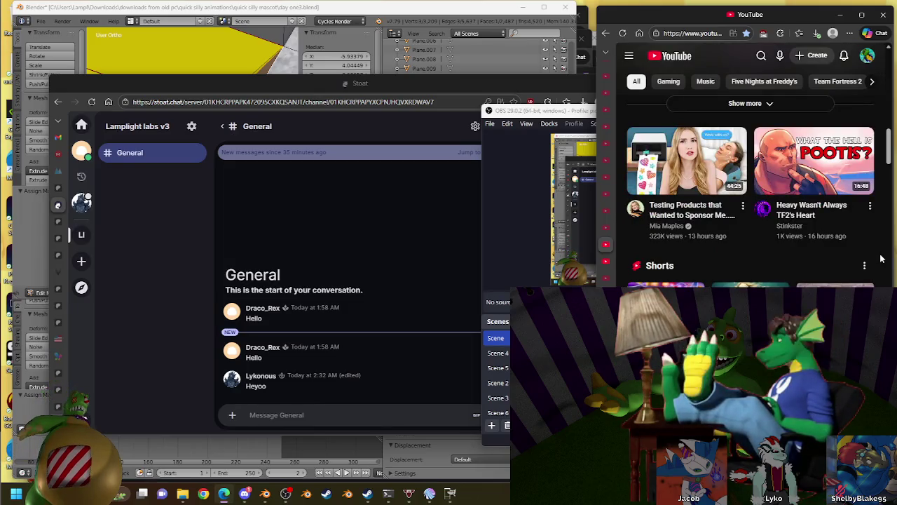
scroll(882, 259, "down", 3)
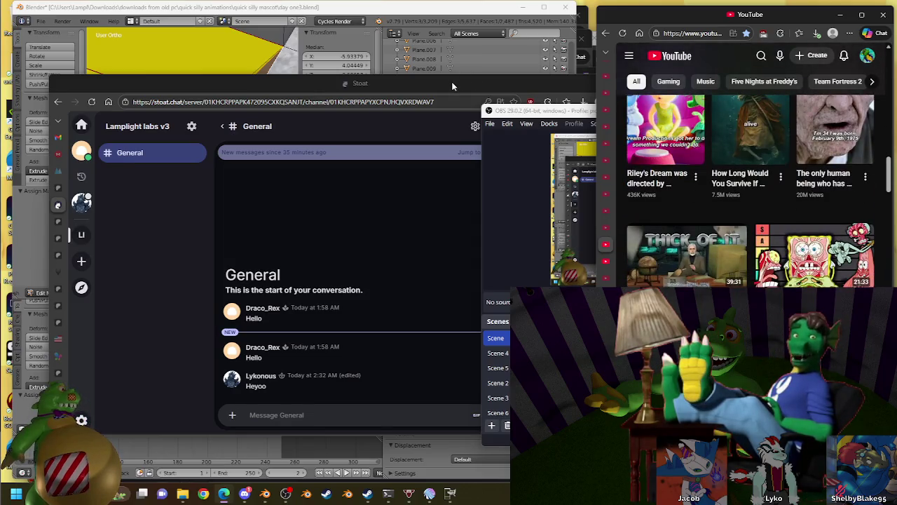
left_click(491, 83)
left_click(607, 84)
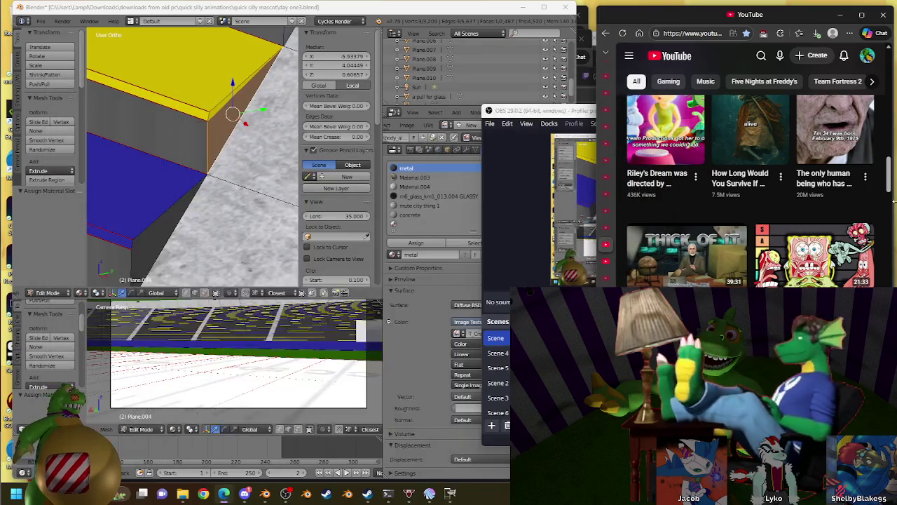
Scroll the YouTube feed further, then bring up Discord on the Note pad server
scroll(889, 197, "down", 5)
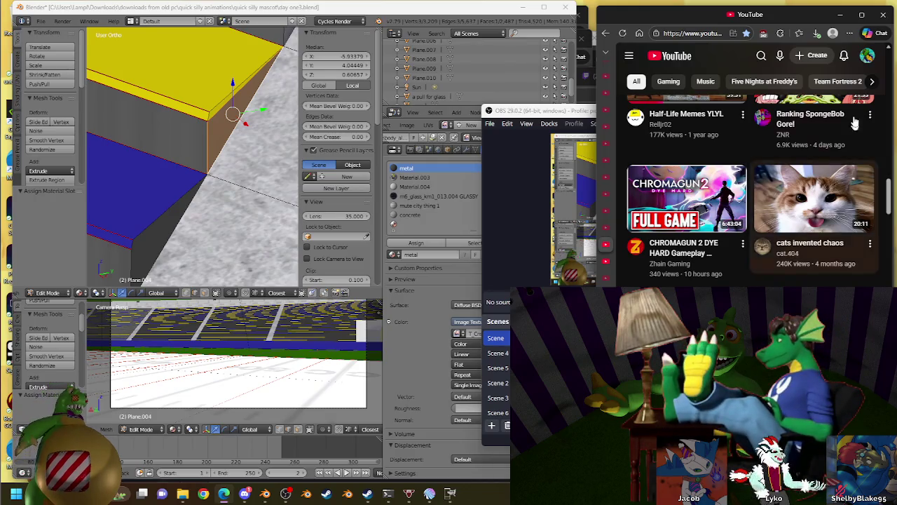
scroll(882, 204, "down", 2)
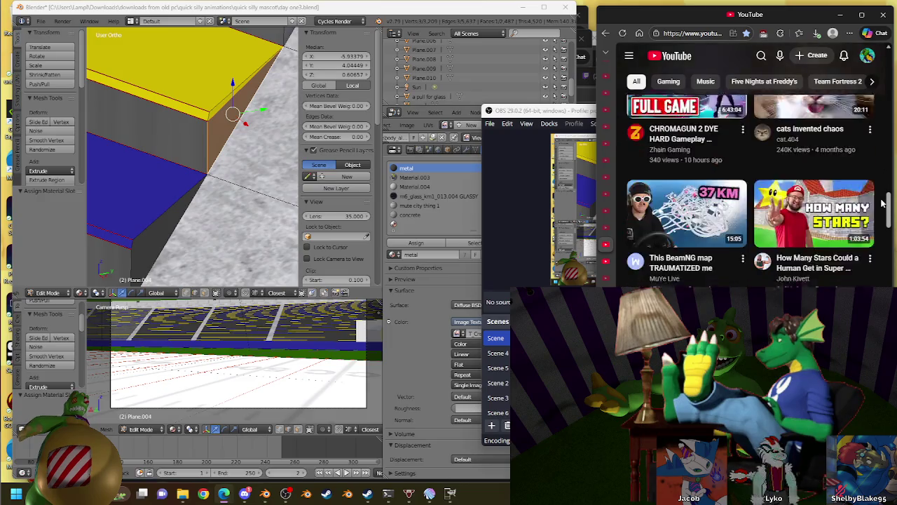
scroll(883, 203, "down", 3)
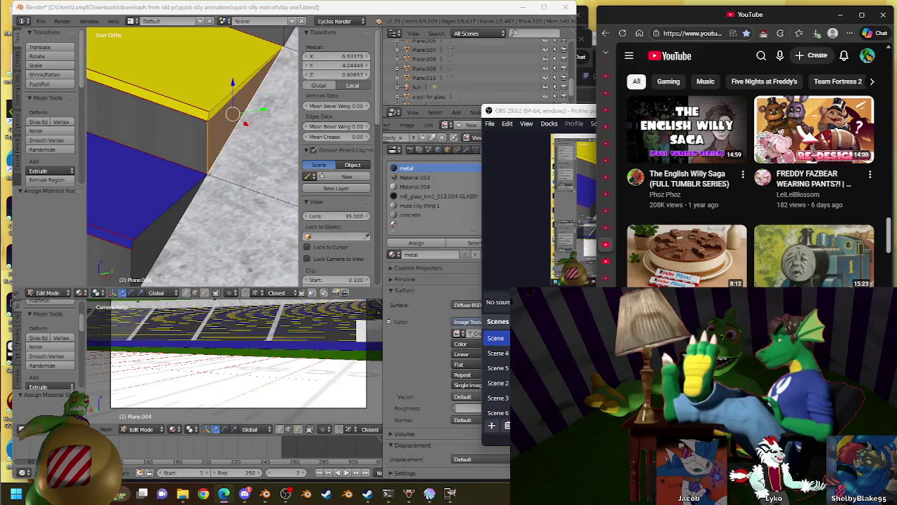
key("alt+Tab")
key("alt+Left")
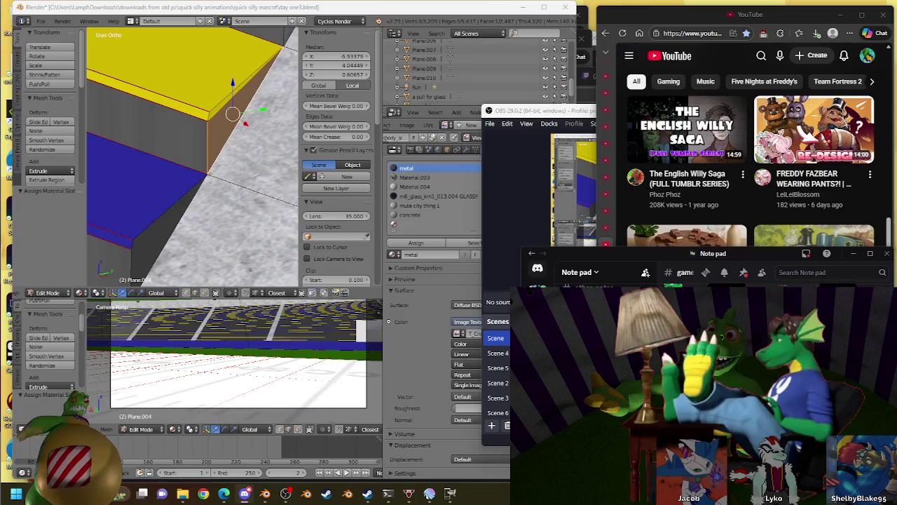
Scroll the YouTube feed briefly, then switch Discord to Direct Messages
left_click(887, 159)
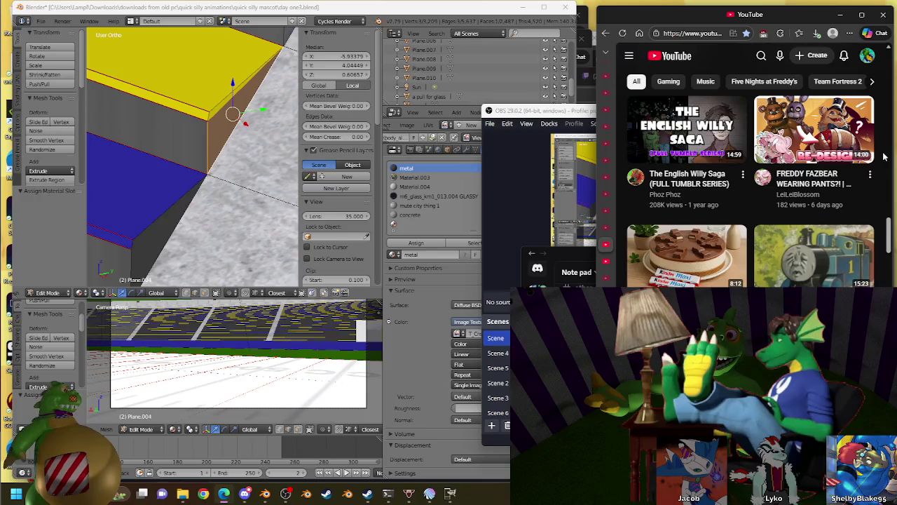
mouse_move(814, 256)
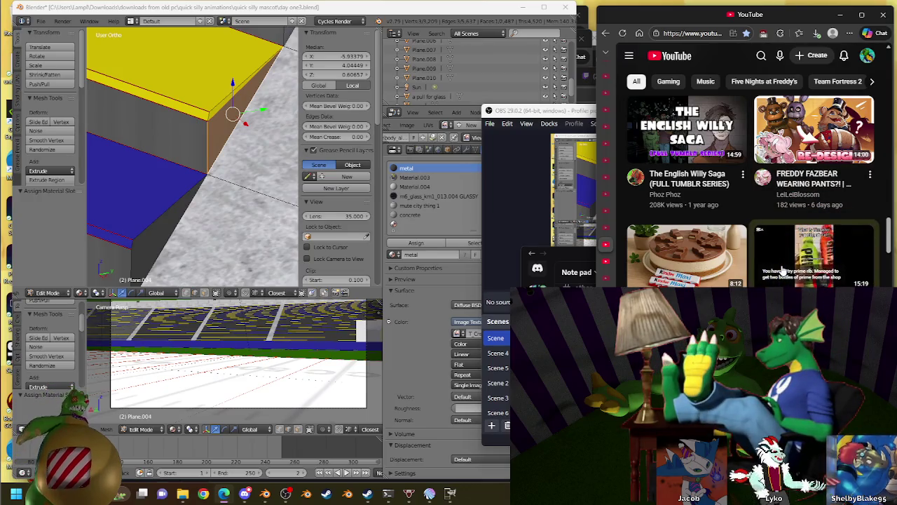
scroll(883, 209, "down", 1)
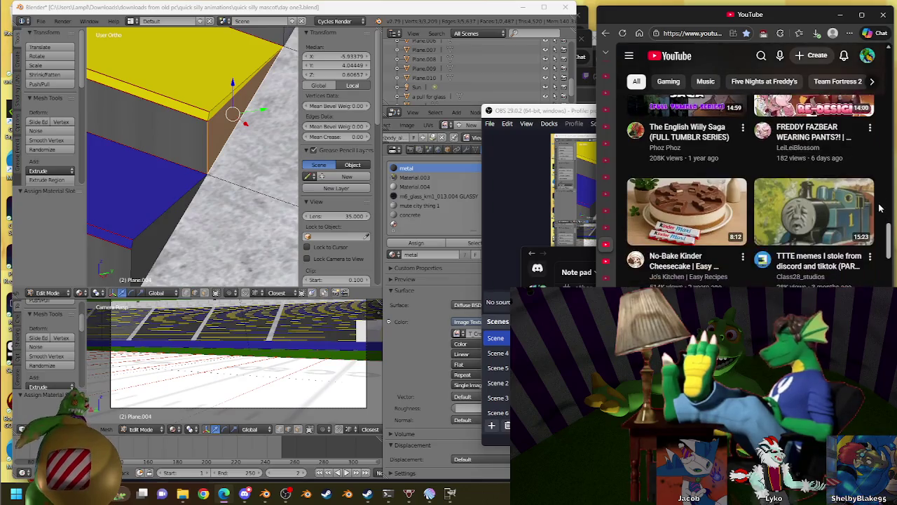
scroll(887, 200, "down", 2)
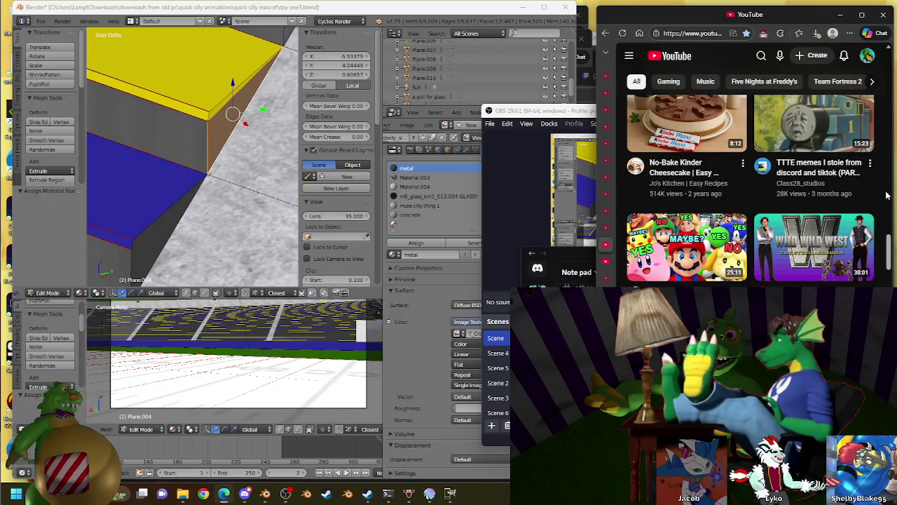
scroll(887, 198, "up", 2)
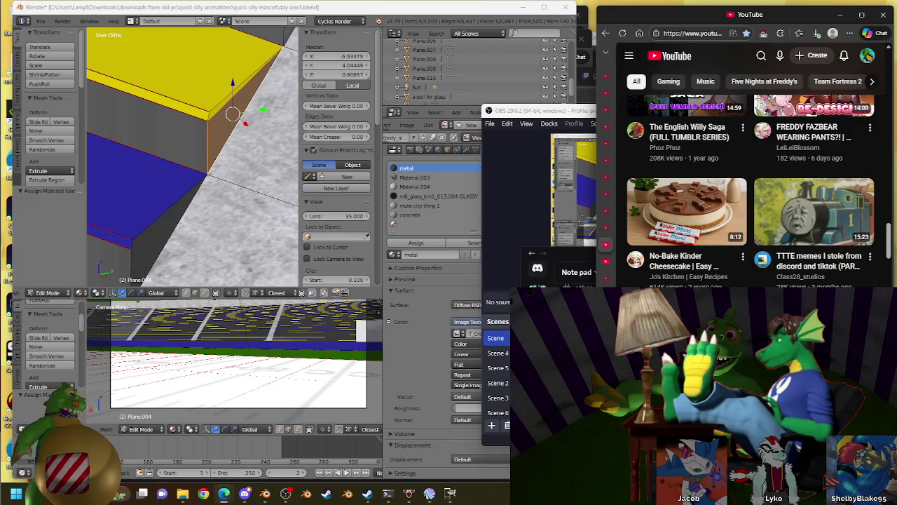
left_click(537, 267)
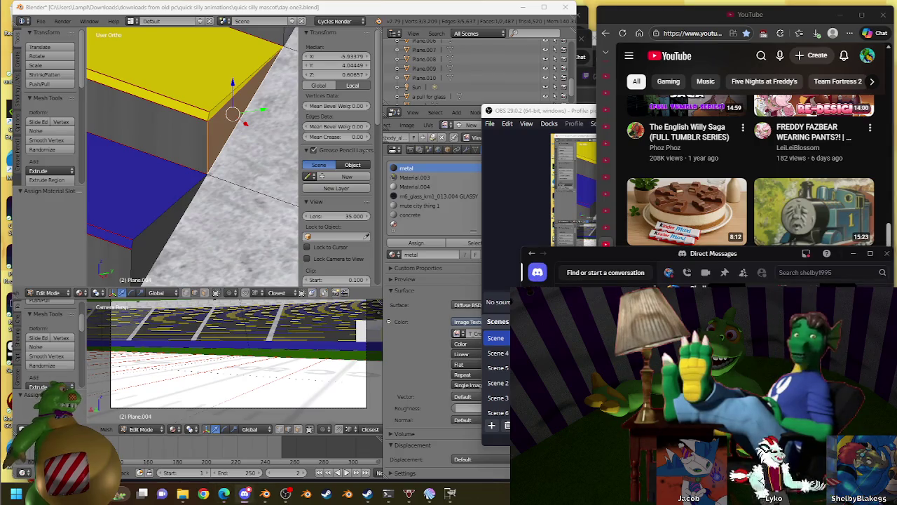
Start the 'TTTE memes I stole from discord and tiktok (PART 7!?!)' video and return to Blender
left_click(838, 15)
scroll(881, 211, "down", 1)
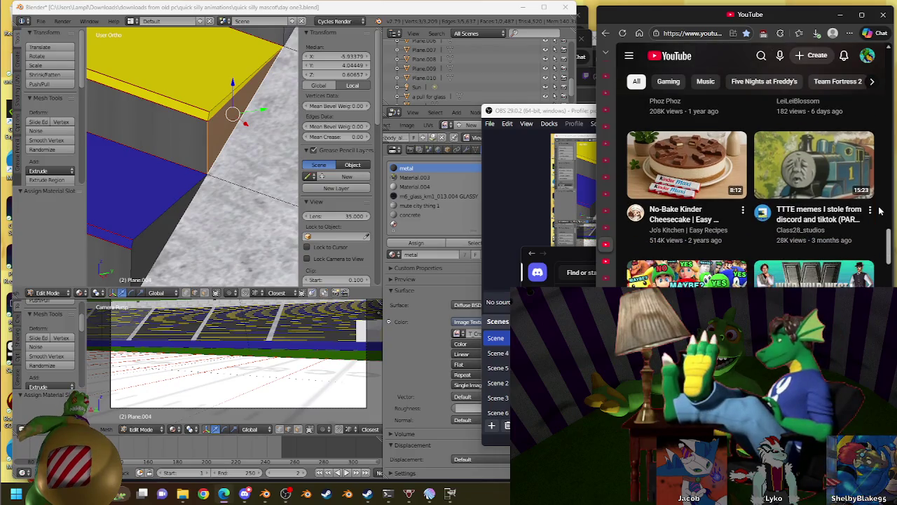
scroll(880, 211, "down", 2)
scroll(880, 211, "down", 2)
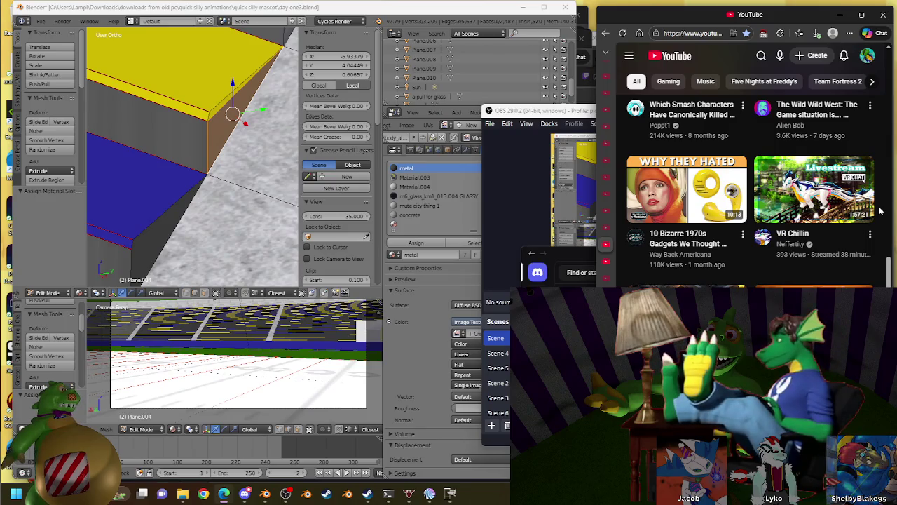
scroll(880, 211, "down", 3)
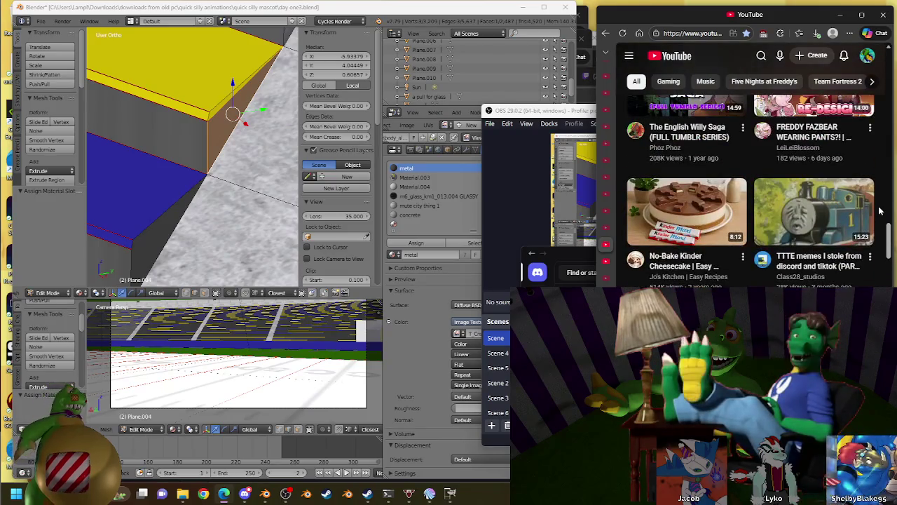
left_click(789, 202)
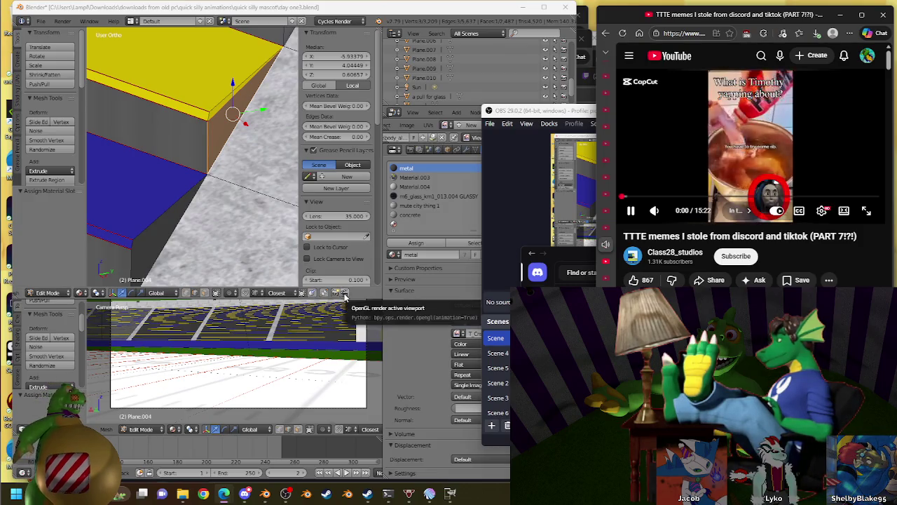
left_click(353, 8)
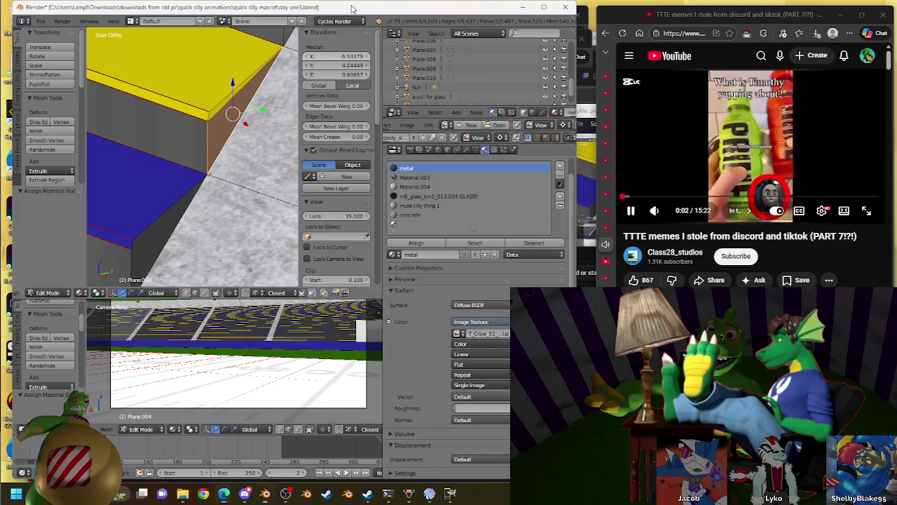
Fill faces between the lower step edges and assign them the metal material
right_click(137, 239, "shift")
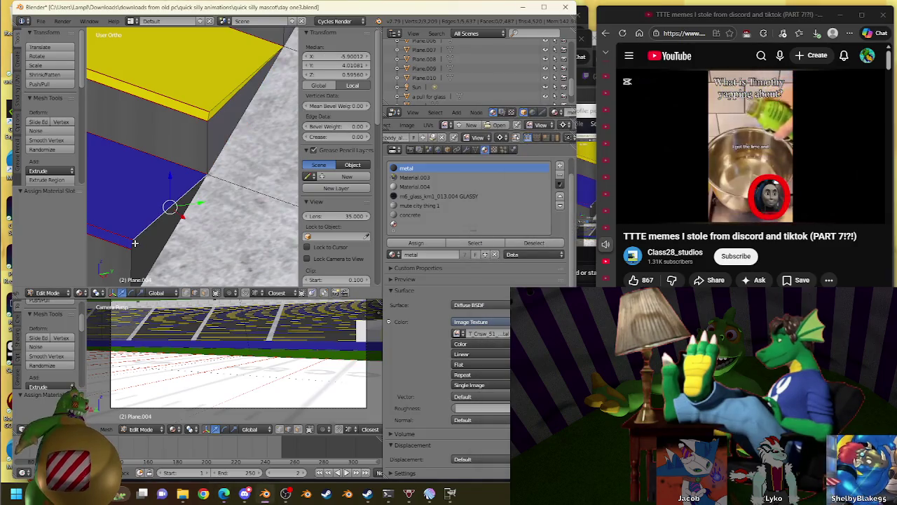
key("f")
right_click(165, 223)
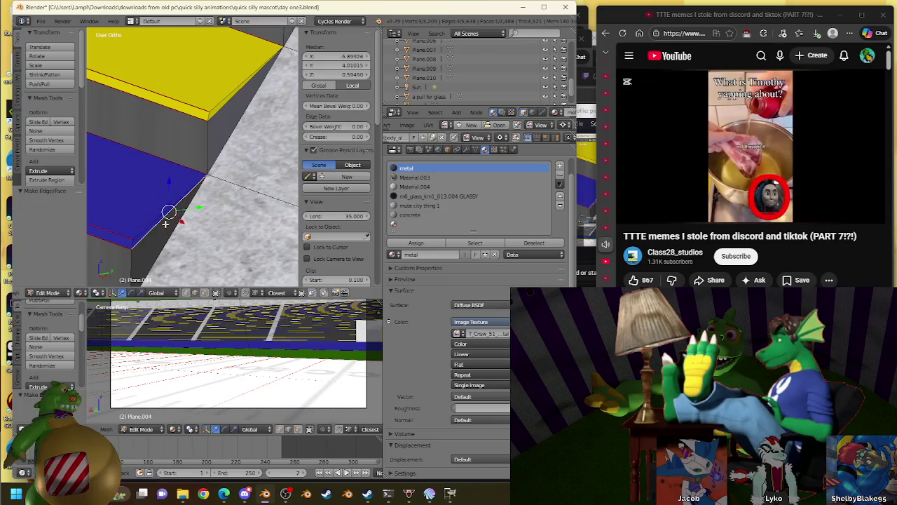
middle_click_drag(168, 242, 122, 241, "shift")
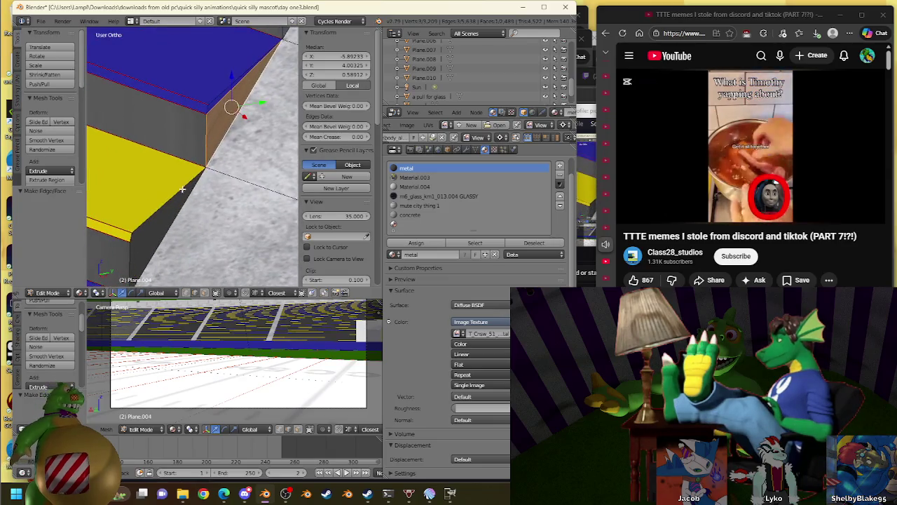
right_click(123, 241)
right_click(126, 239)
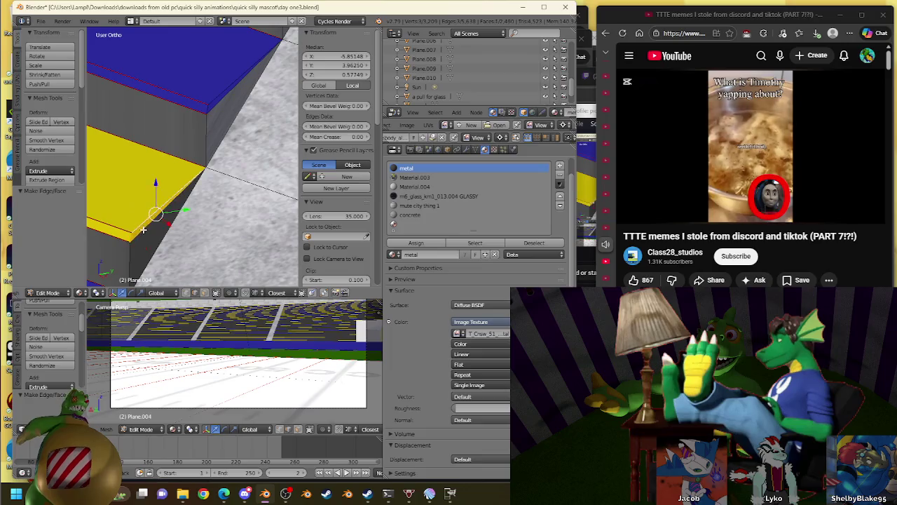
middle_click_drag(160, 250, 238, 223, "shift")
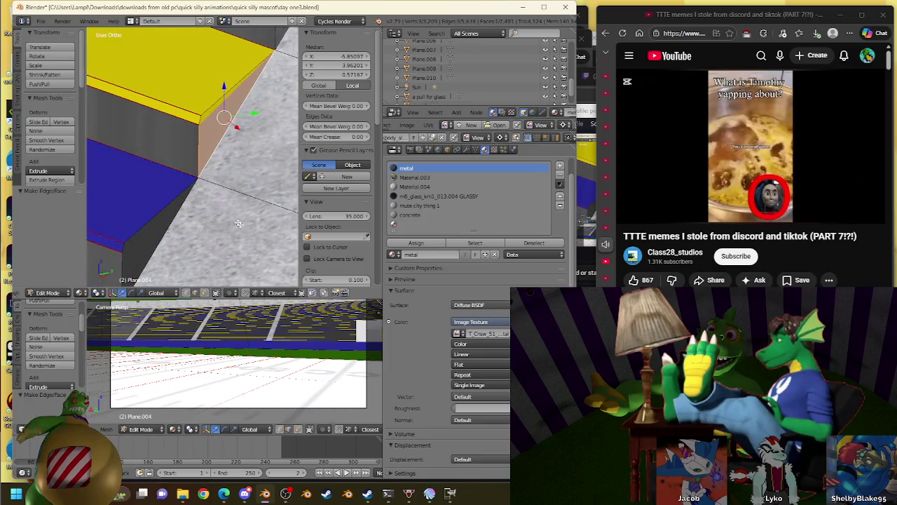
left_click(416, 242)
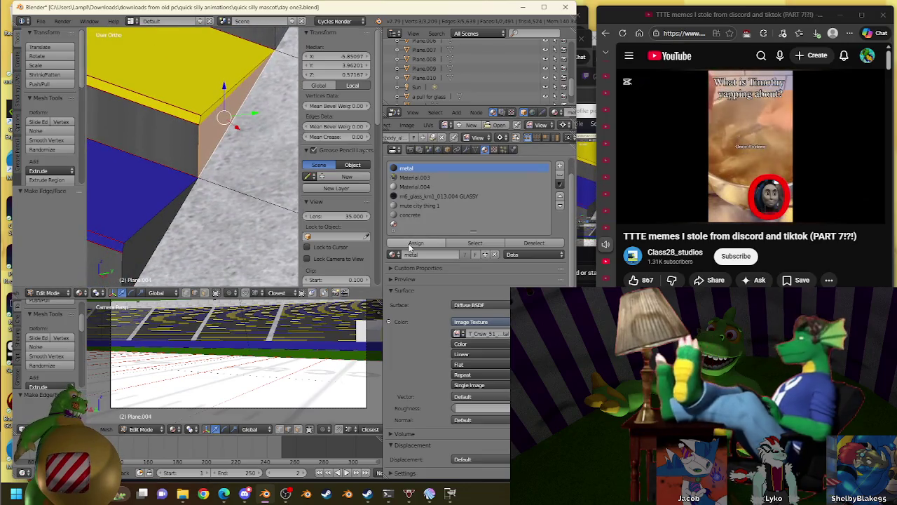
Undo a misplaced filled face and fill the gap on the yellow block's side
right_click(123, 250)
right_click(136, 237, "shift")
key("f")
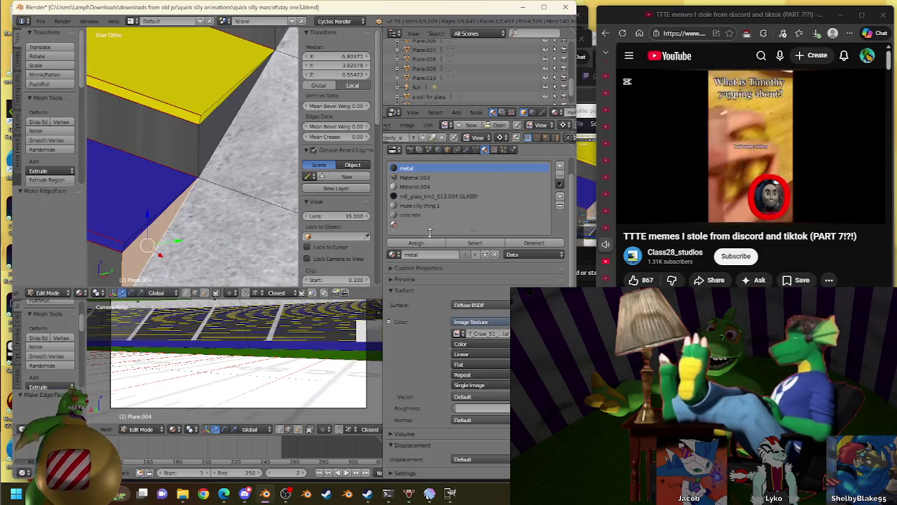
key("ctrl+z")
mouse_move(105, 280)
middle_mouse_down("shift")
mouse_move(169, 241)
mouse_move(203, 197)
middle_mouse_up("shift")
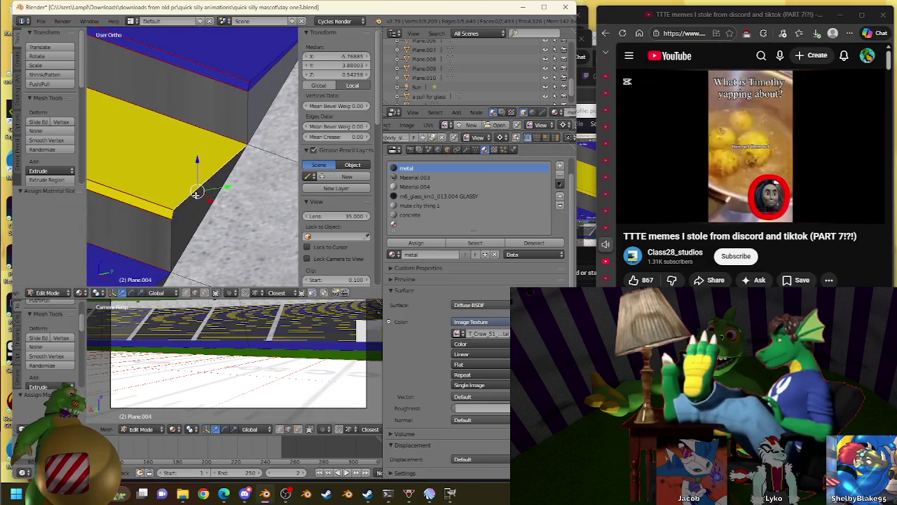
key("f")
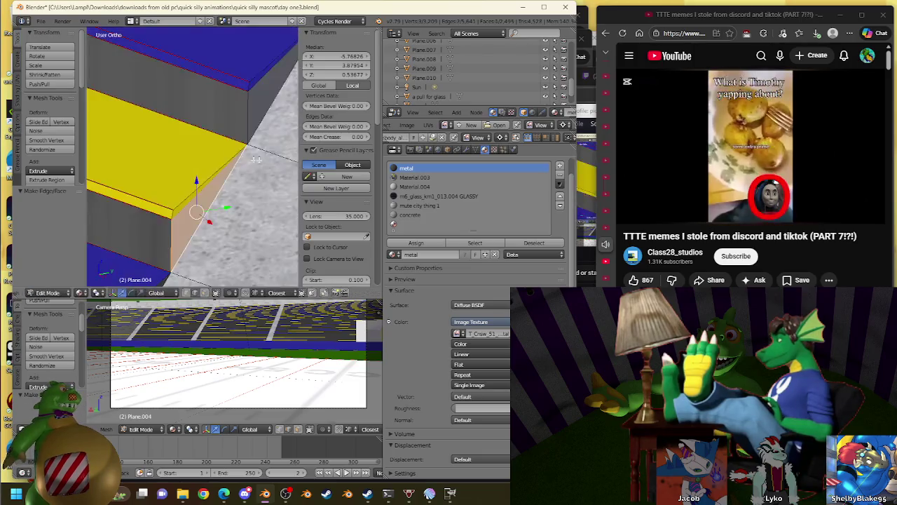